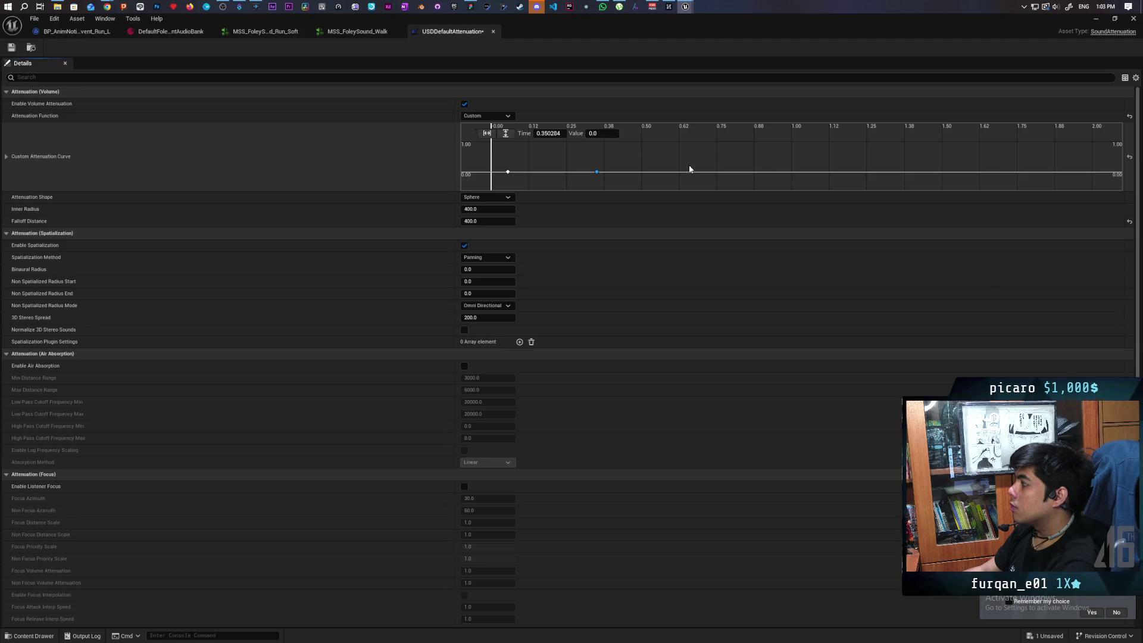
# Undo back to the attenuation curve's first key at Time 0, Value 1
pyautogui.hotkey('ctrl', 'z')
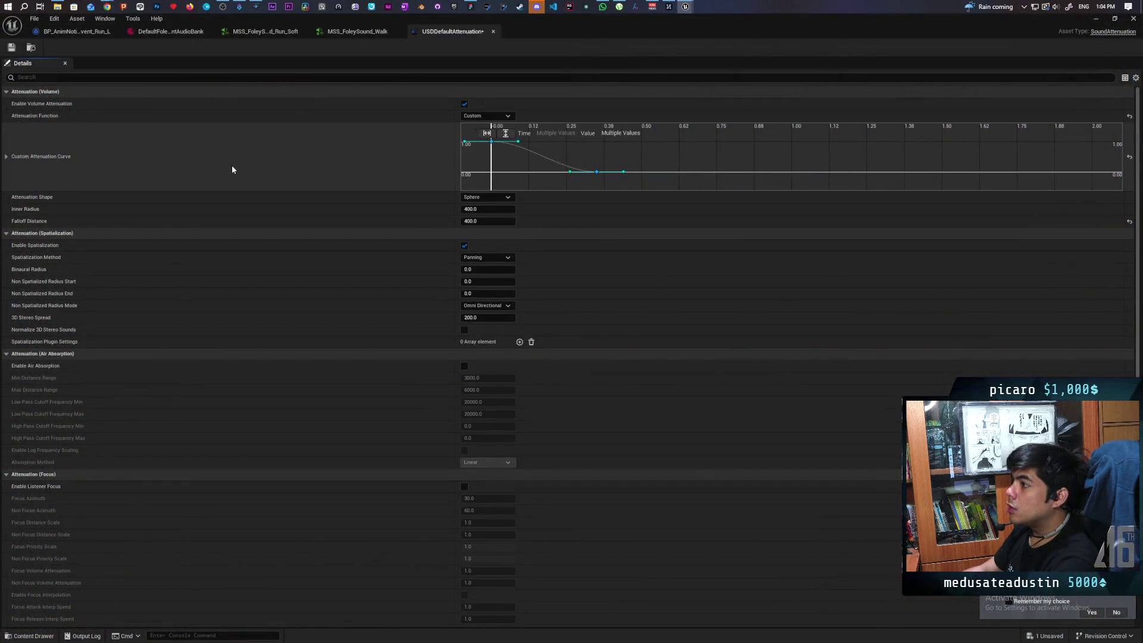
pyautogui.moveTo(106, 6)
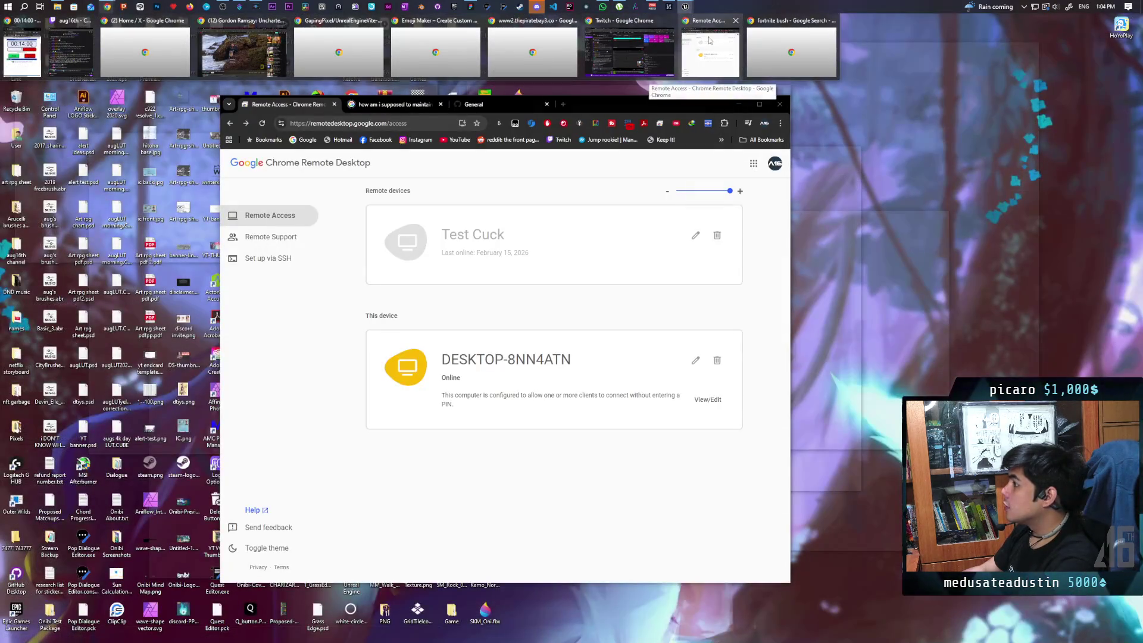
# Search Google in a new Chrome tab for 'natural attenuation falloff curve'
pyautogui.click(709, 39)
pyautogui.click(563, 102)
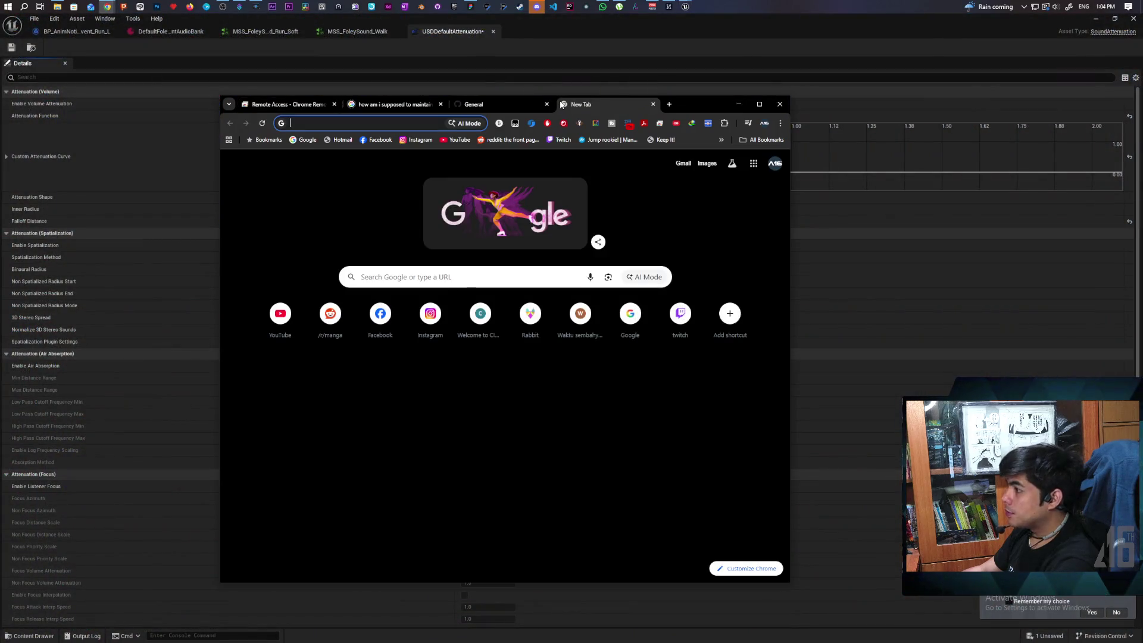
pyautogui.write('natural at')
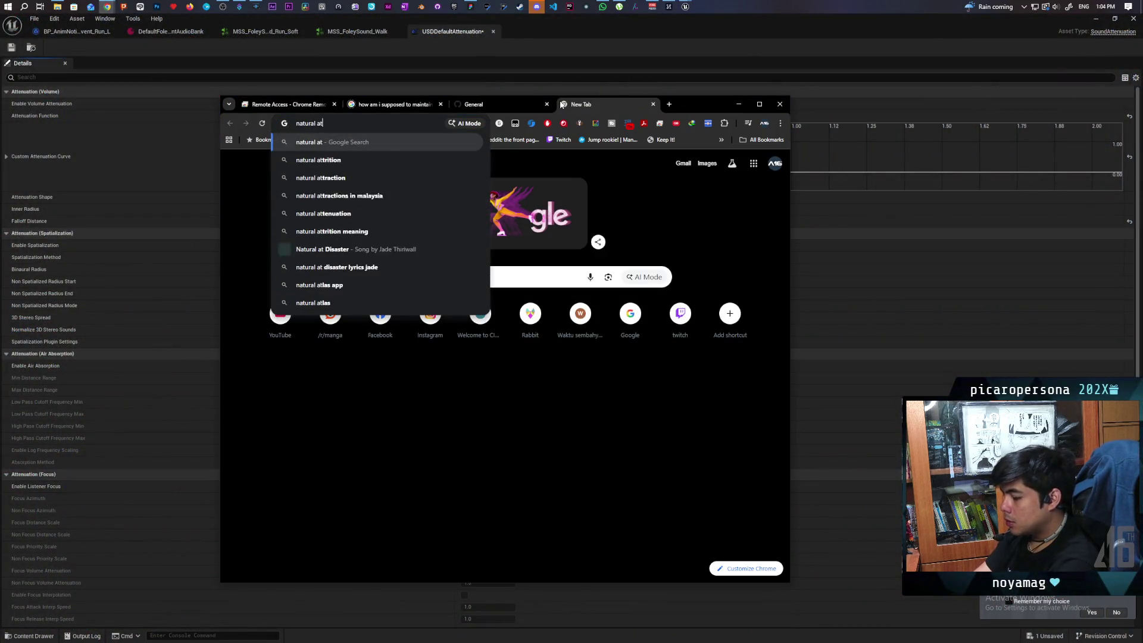
pyautogui.write('tenuation falla')
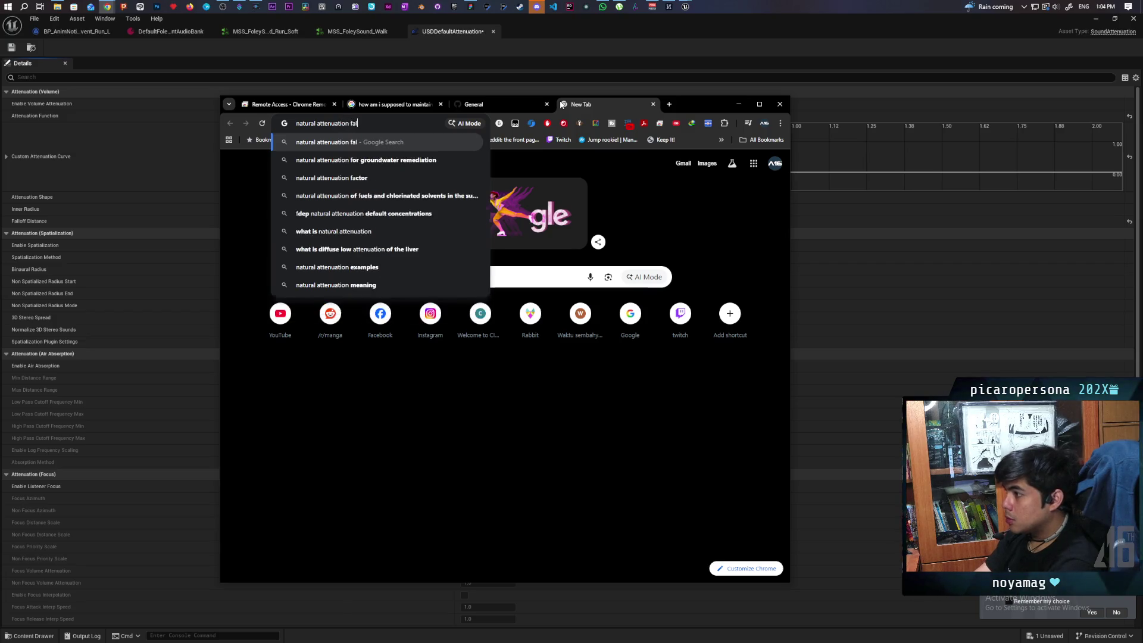
pyautogui.press('BackSpace')
pyautogui.write('off ')
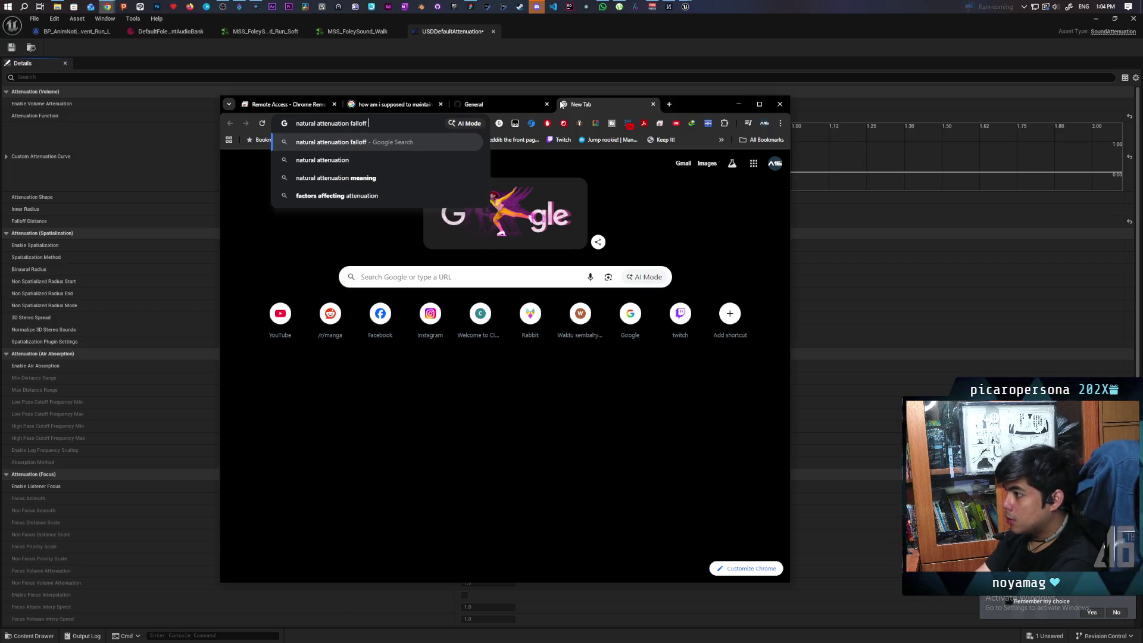
pyautogui.write('curve')
pyautogui.press('Return')
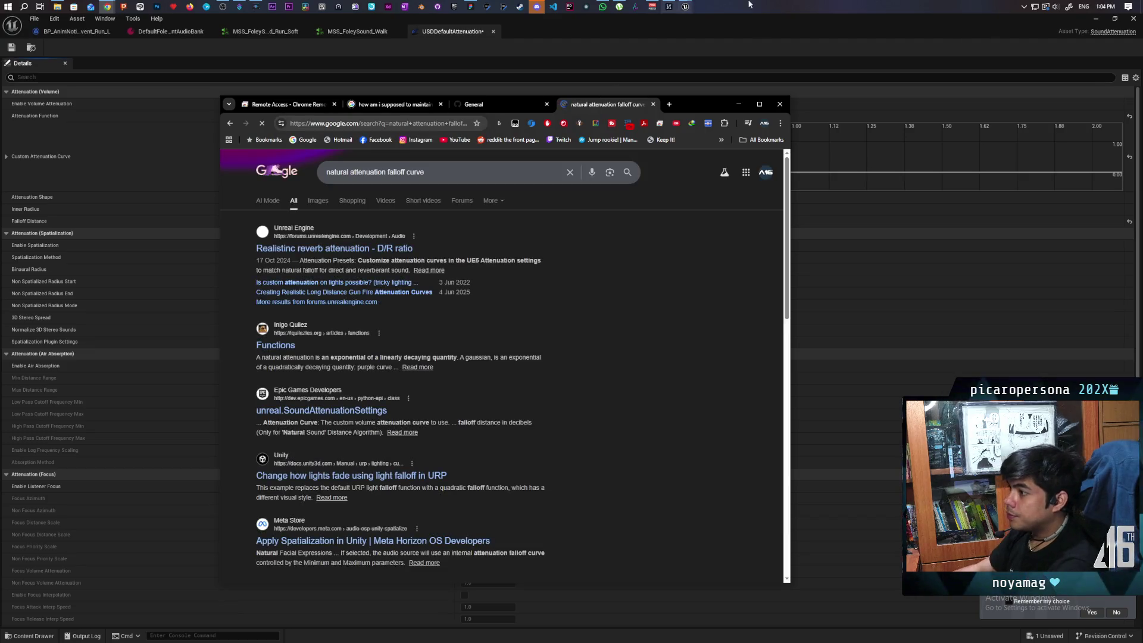
# Check the forum thread on realistic reverb attenuation, then view image results
pyautogui.click(369, 255)
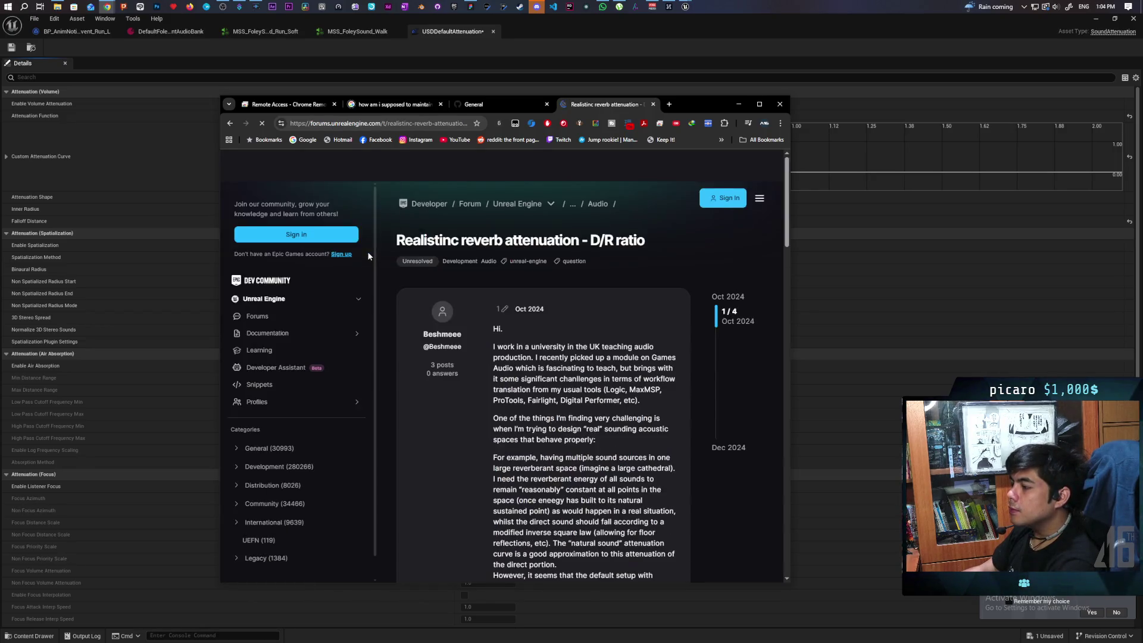
pyautogui.click(234, 127)
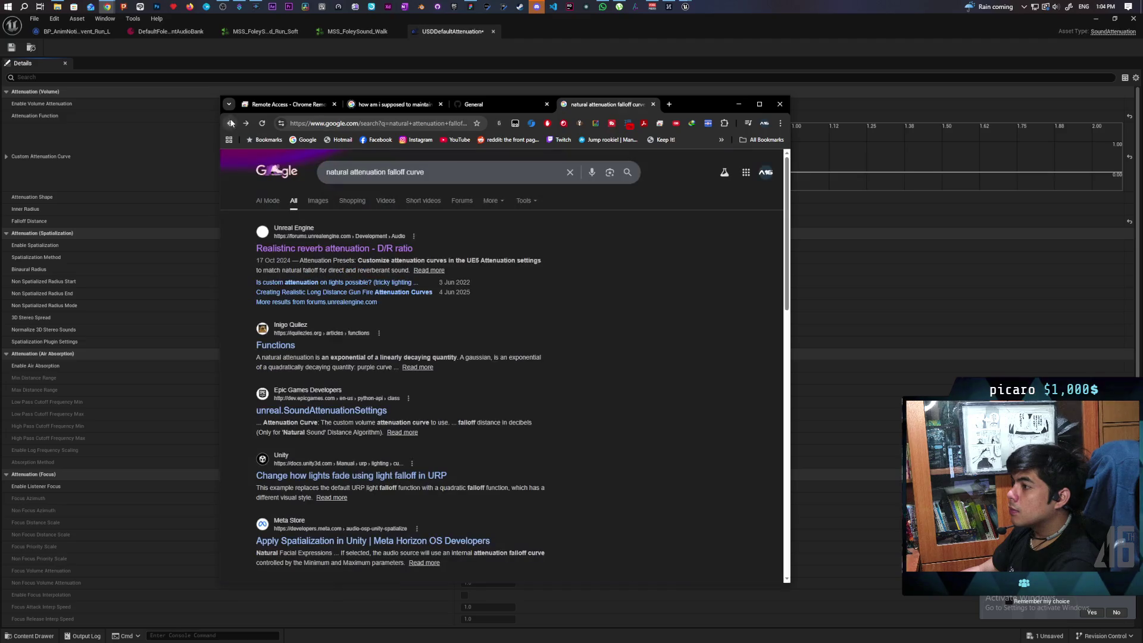
pyautogui.click(319, 202)
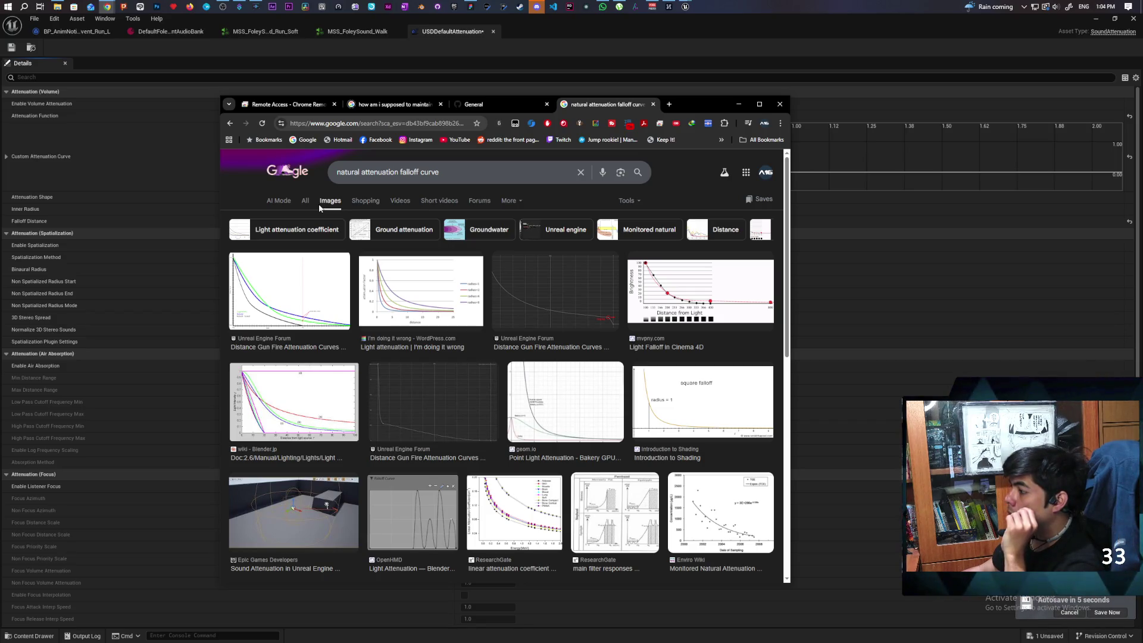
# Refine the image search to 'natural sound attenuation falloff curve' and return to Unreal
pyautogui.click(363, 174)
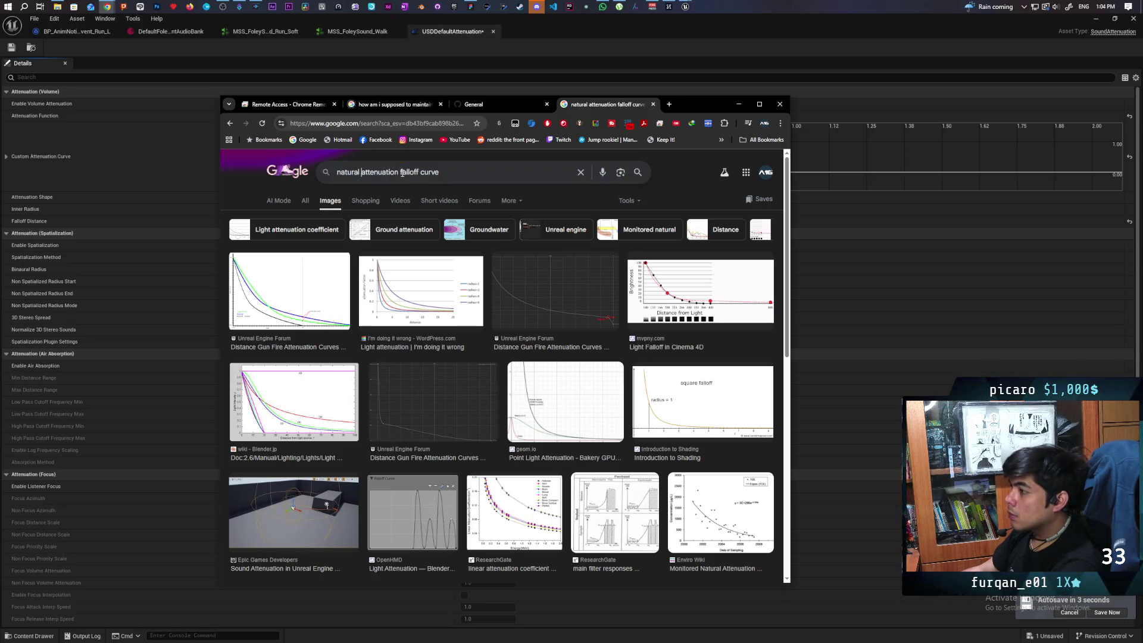
pyautogui.write('sound')
pyautogui.press('Return')
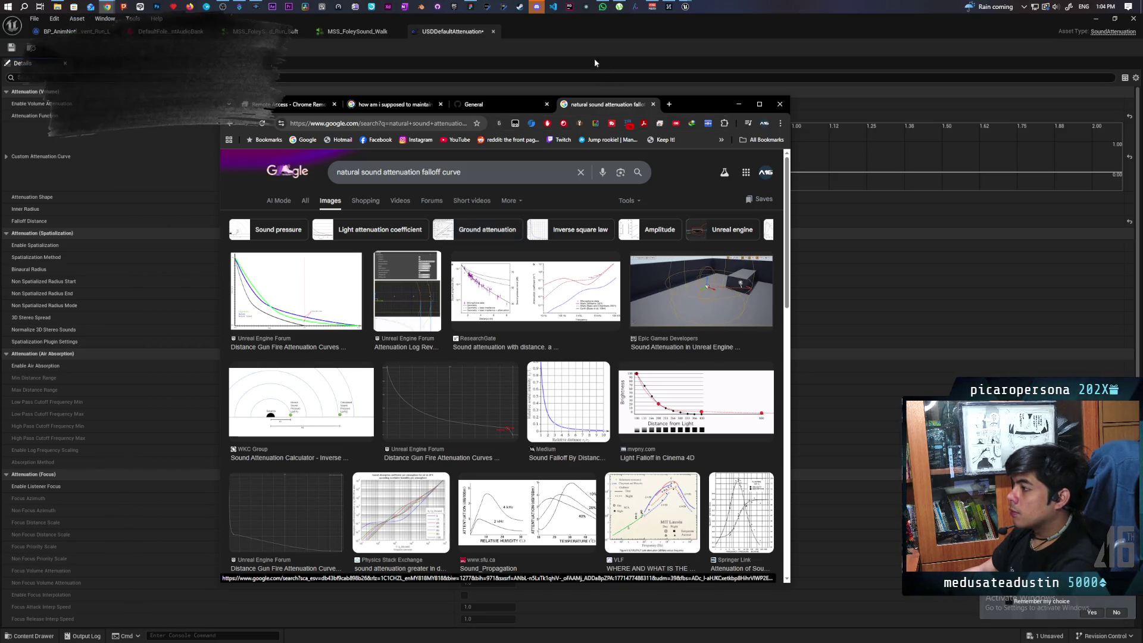
pyautogui.click(576, 33)
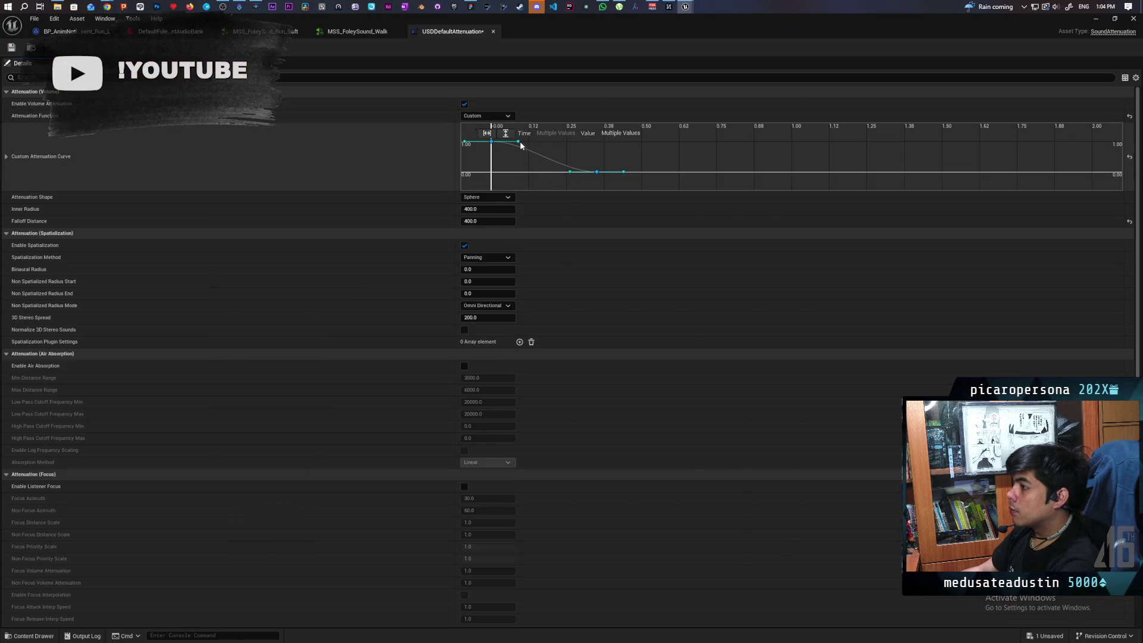
# Give the curve keys at time 0 and 0.35 user-controlled tangents
pyautogui.click(491, 141)
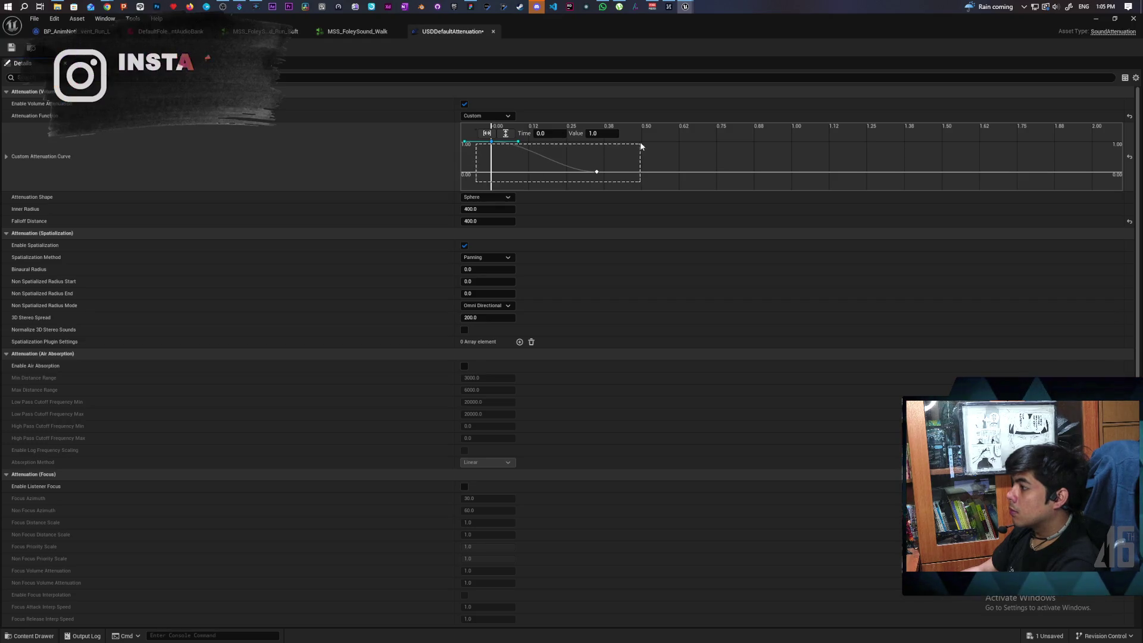
pyautogui.keyDown('shift'); pyautogui.click(596, 172); pyautogui.keyUp('shift')
pyautogui.rightClick(596, 174)
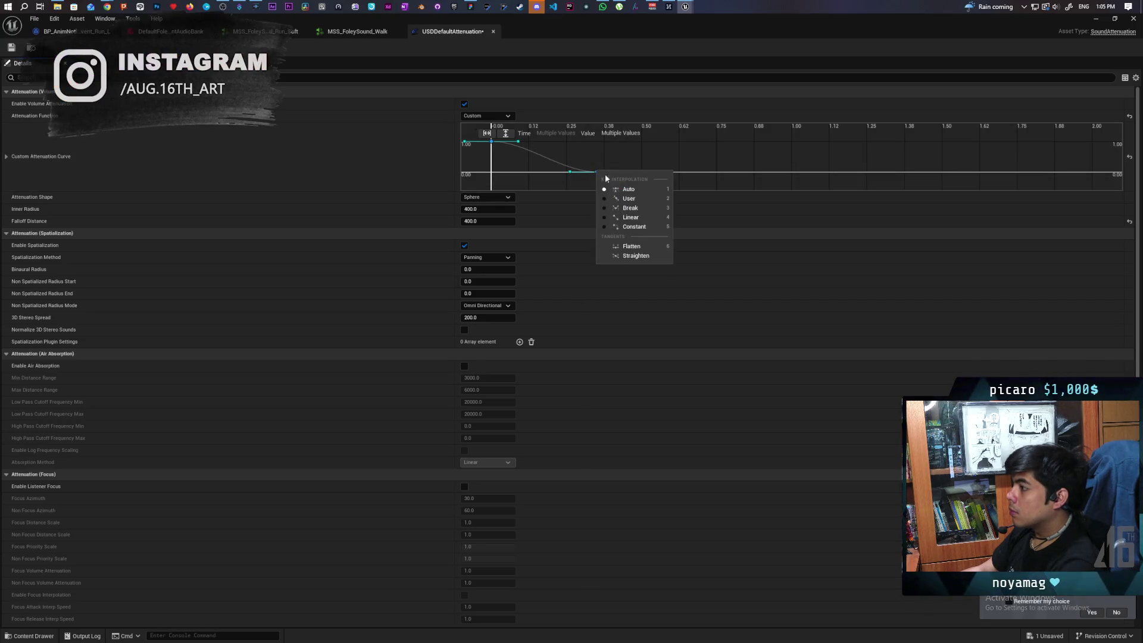
pyautogui.click(649, 198)
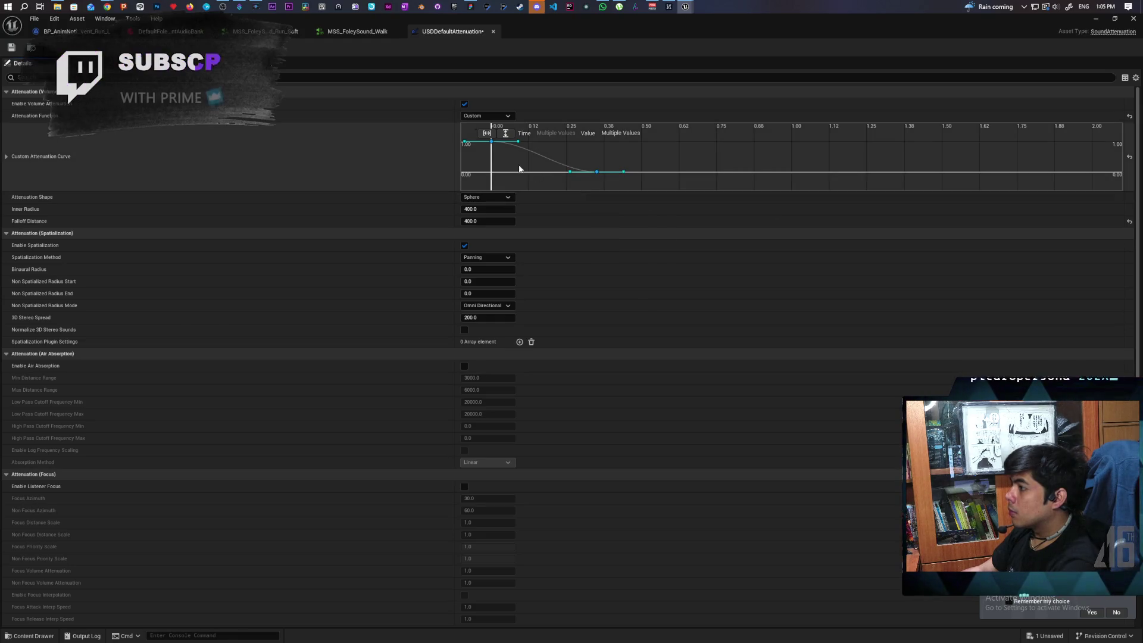
# Tilt the 0.35 key's outgoing tangent downward and change its tangent mode
pyautogui.moveTo(484, 148)
pyautogui.mouseDown()
pyautogui.moveTo(516, 153)
pyautogui.moveTo(503, 169)
pyautogui.mouseUp()
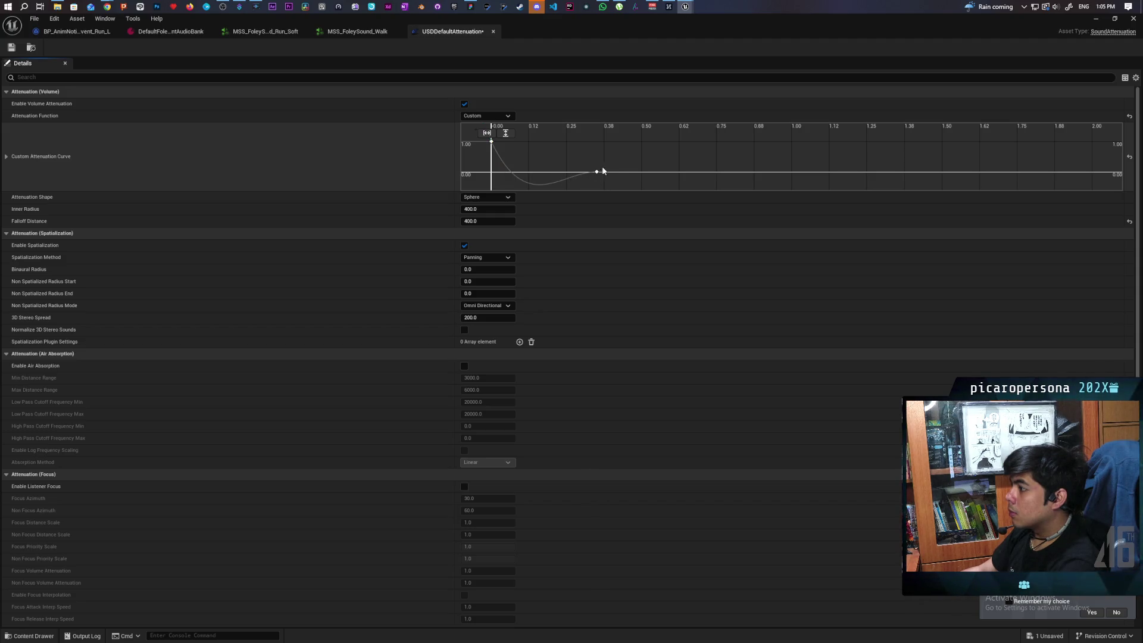
pyautogui.click(596, 172)
pyautogui.moveTo(624, 170); pyautogui.dragTo(629, 176)
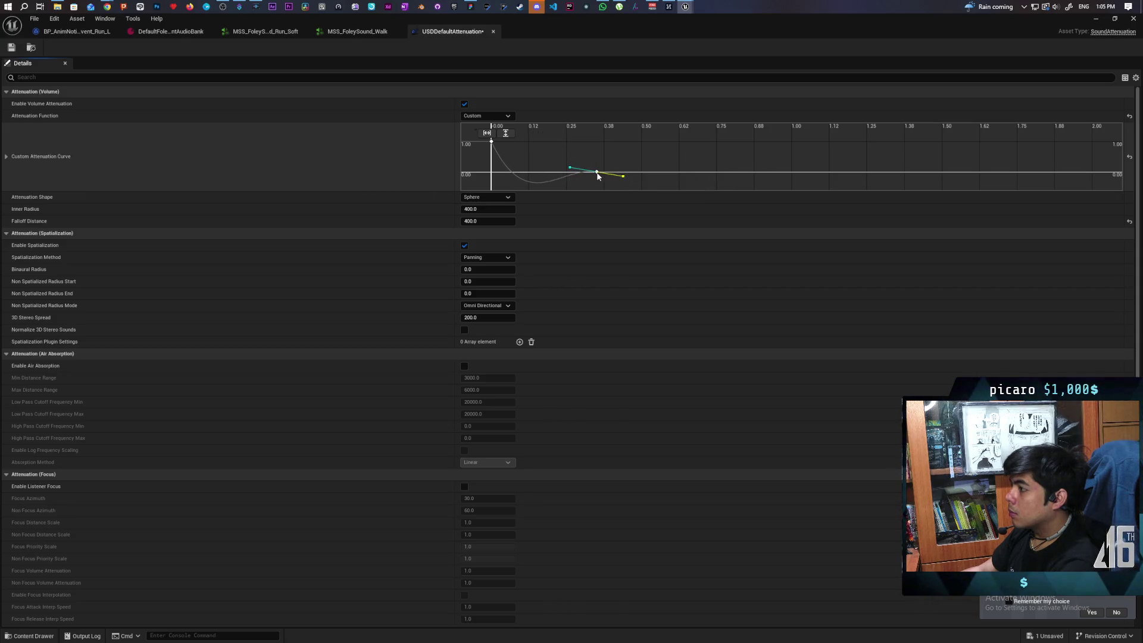
pyautogui.rightClick(596, 173)
pyautogui.click(620, 187)
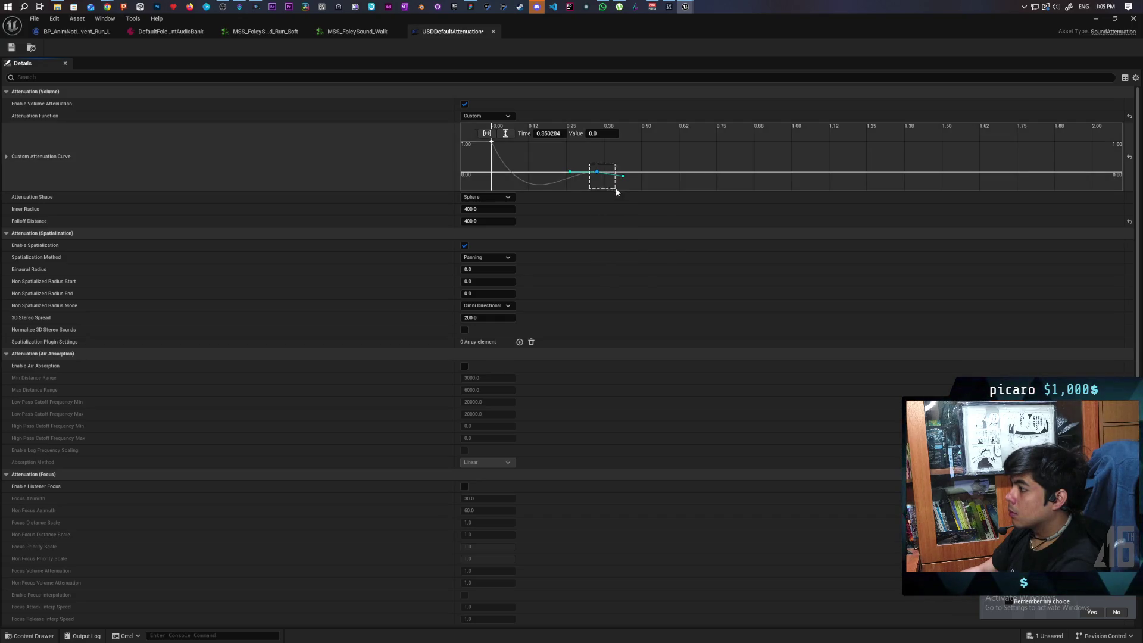
# Flatten the 0.35 key's tangents and lengthen the start tangent so the curve stays above zero
pyautogui.rightClick(598, 174)
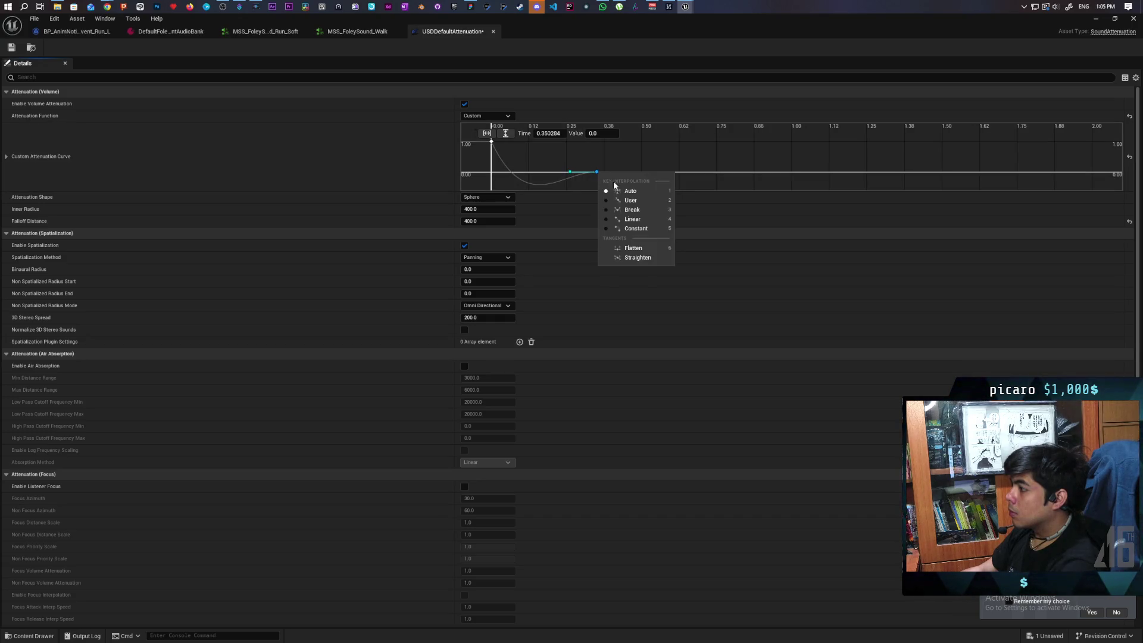
pyautogui.click(647, 250)
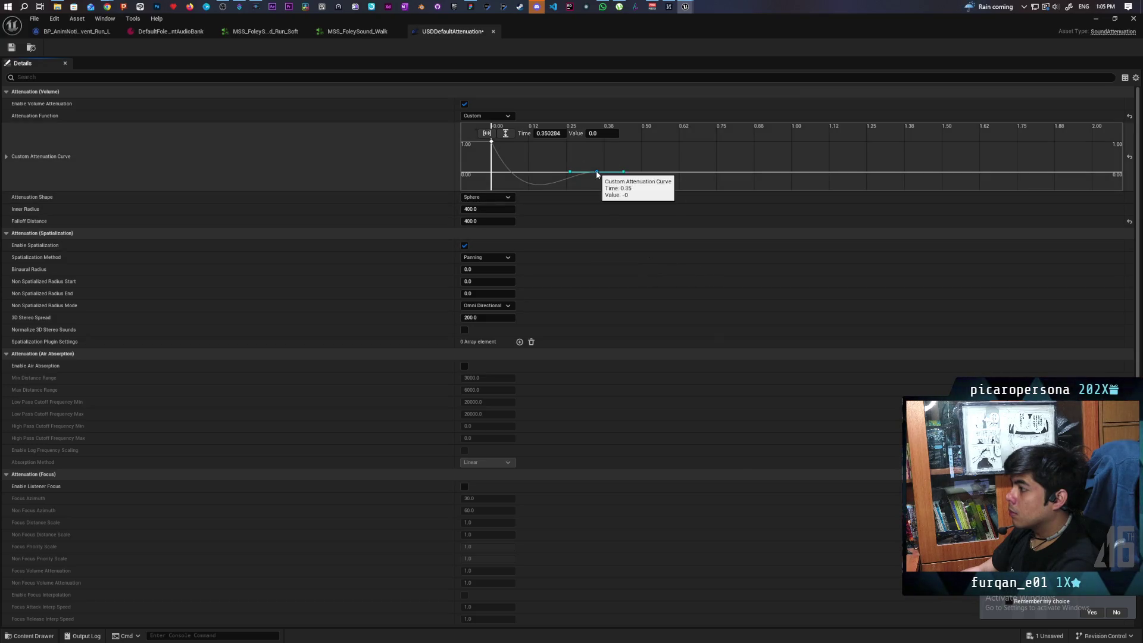
pyautogui.rightClick(597, 173)
pyautogui.click(642, 251)
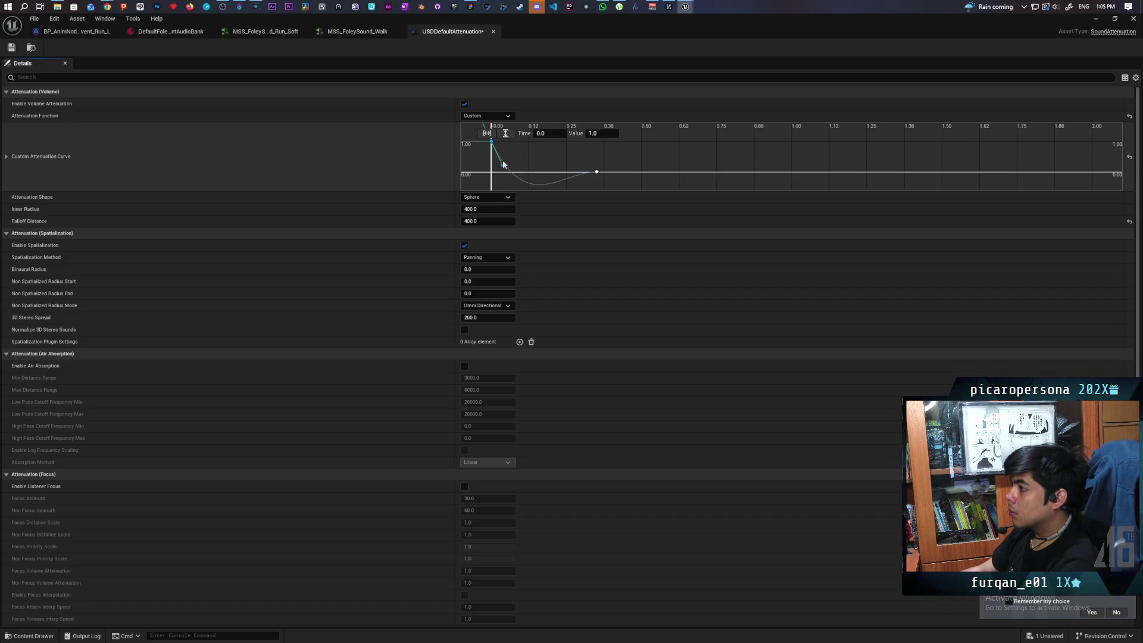
pyautogui.moveTo(502, 160); pyautogui.dragTo(511, 158)
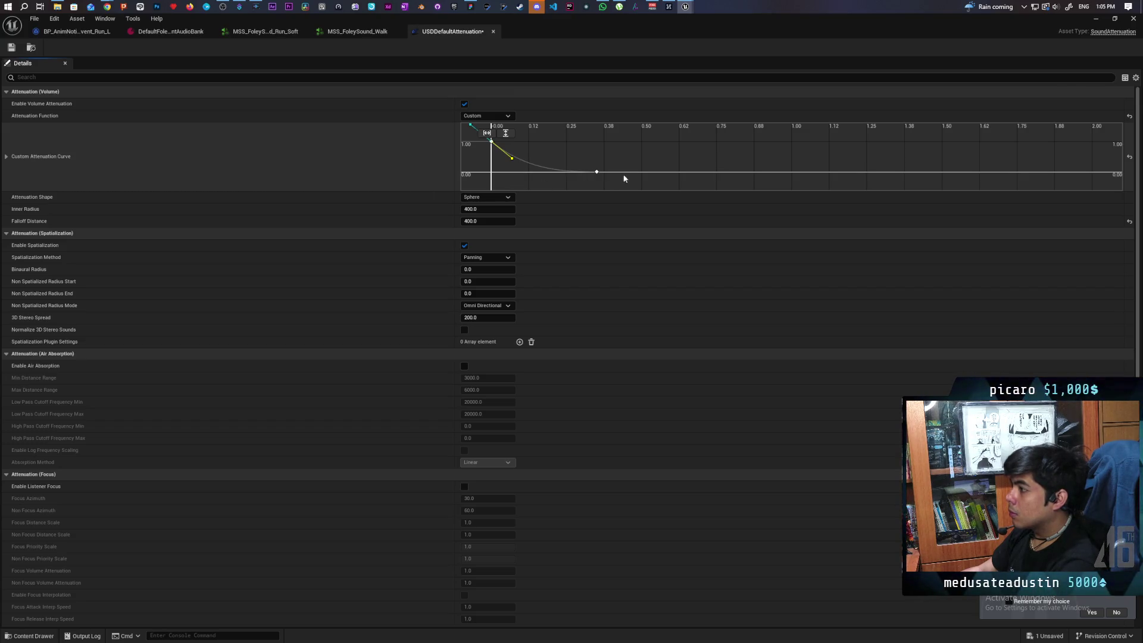
pyautogui.click(596, 171)
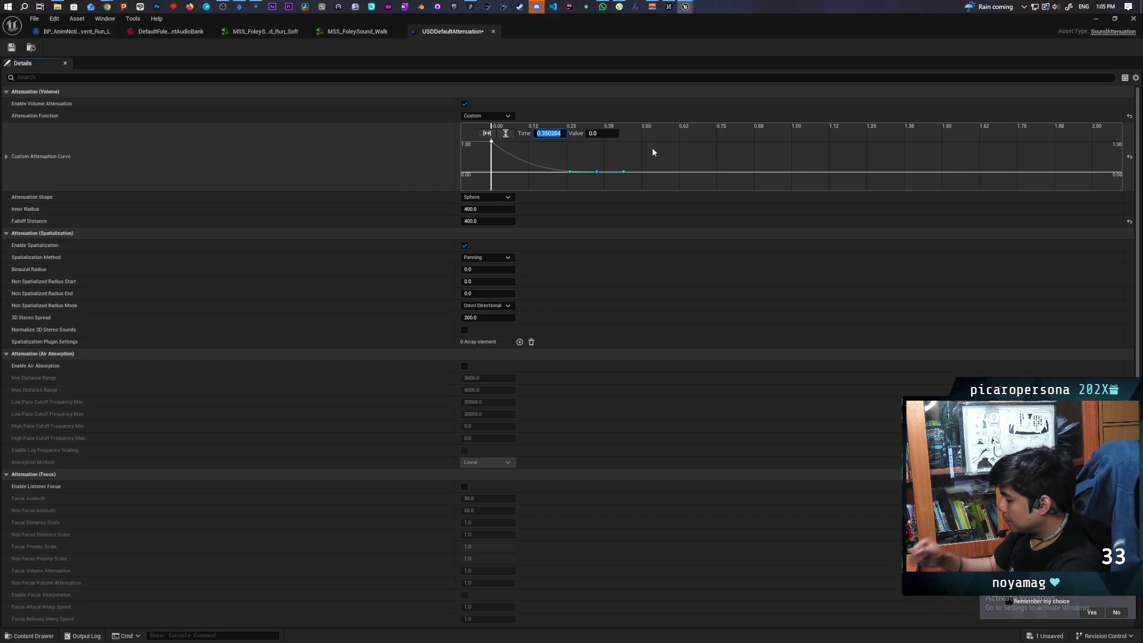
# Move the key to time 100 and raise its tangent to nearly flat
pyautogui.write('100')
pyautogui.press('Return')
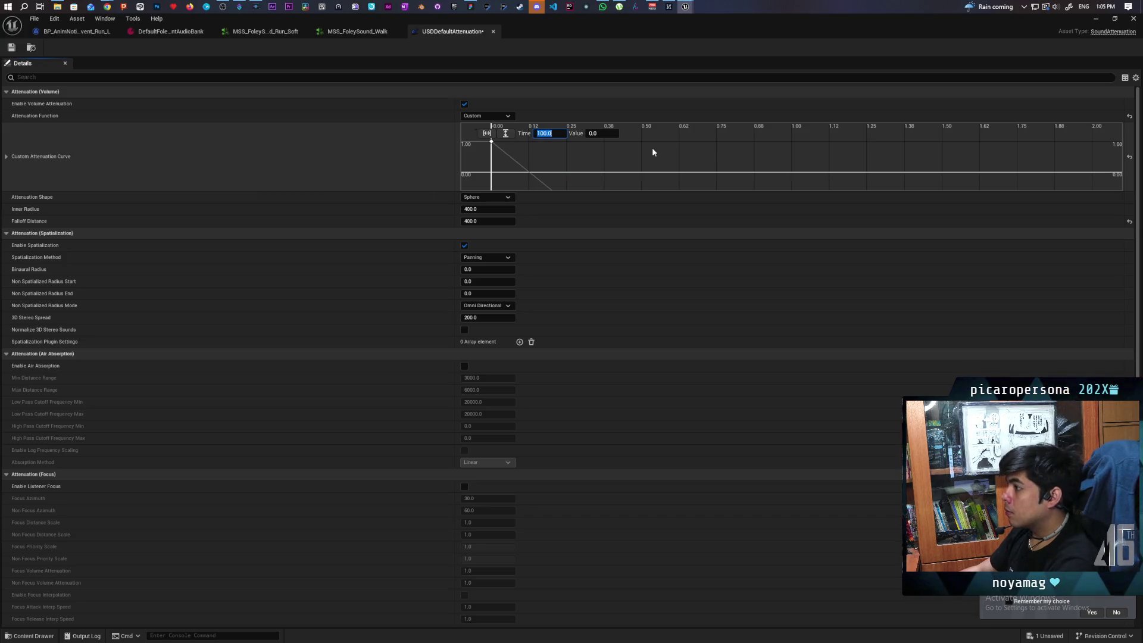
pyautogui.scroll(-5, 653, 152)
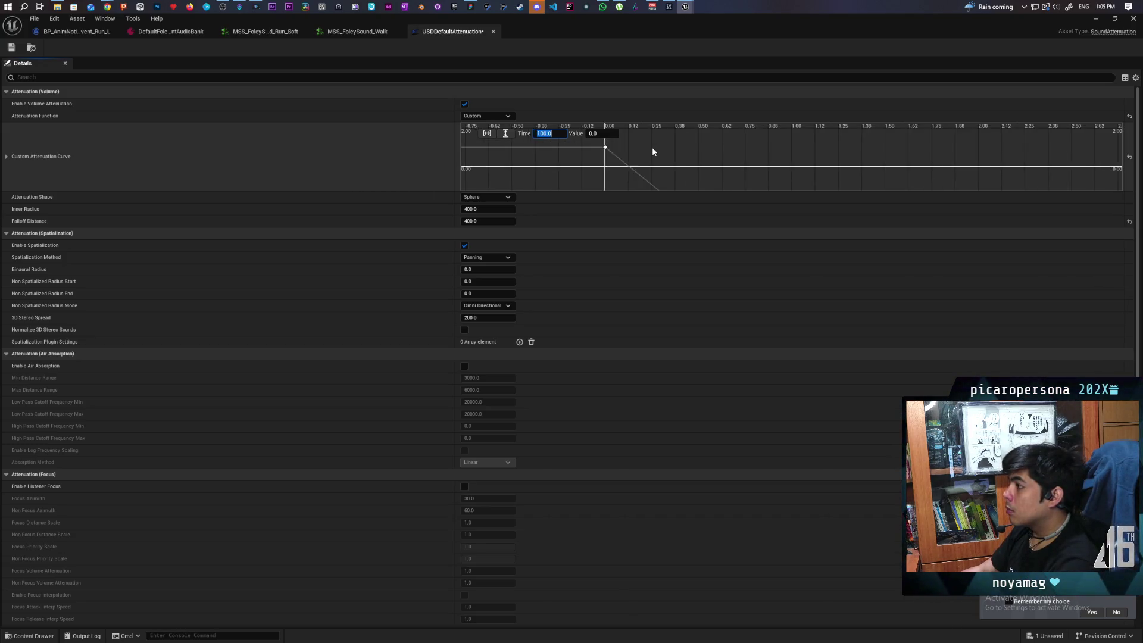
pyautogui.moveTo(653, 153); pyautogui.dragTo(863, 163)
pyautogui.scroll(-10, 863, 164)
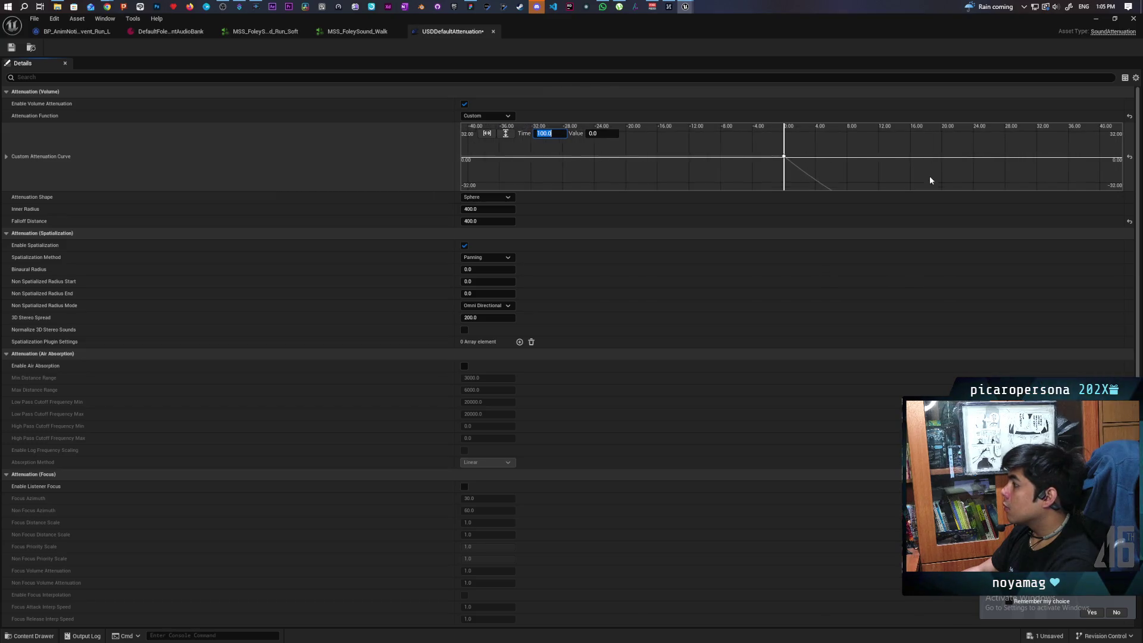
pyautogui.scroll(1, 962, 173)
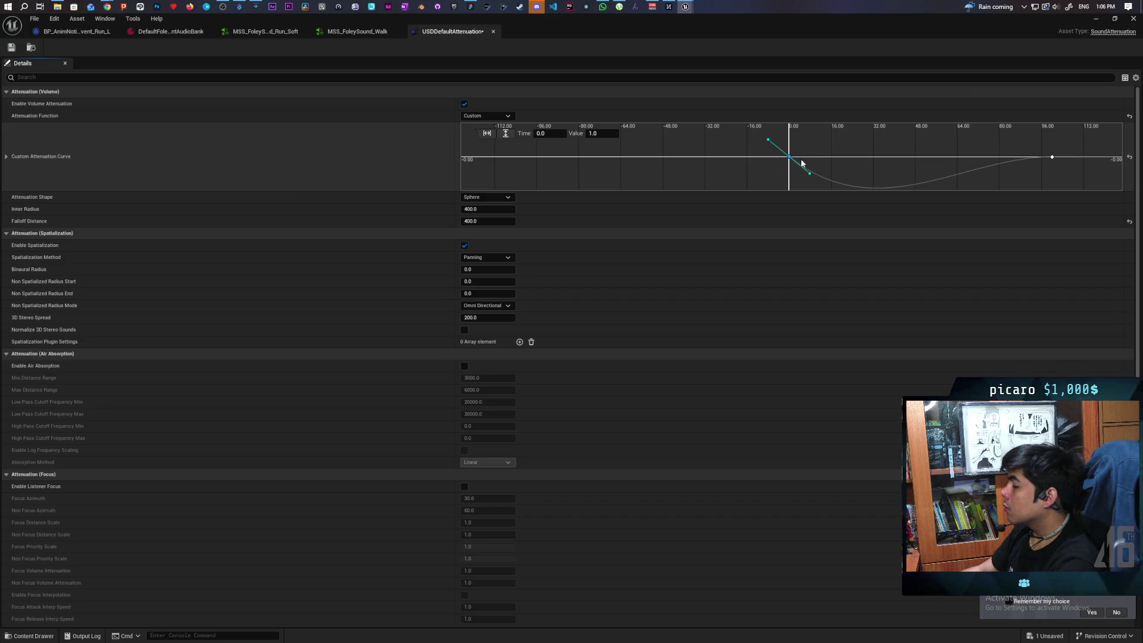
pyautogui.moveTo(810, 174); pyautogui.dragTo(827, 155)
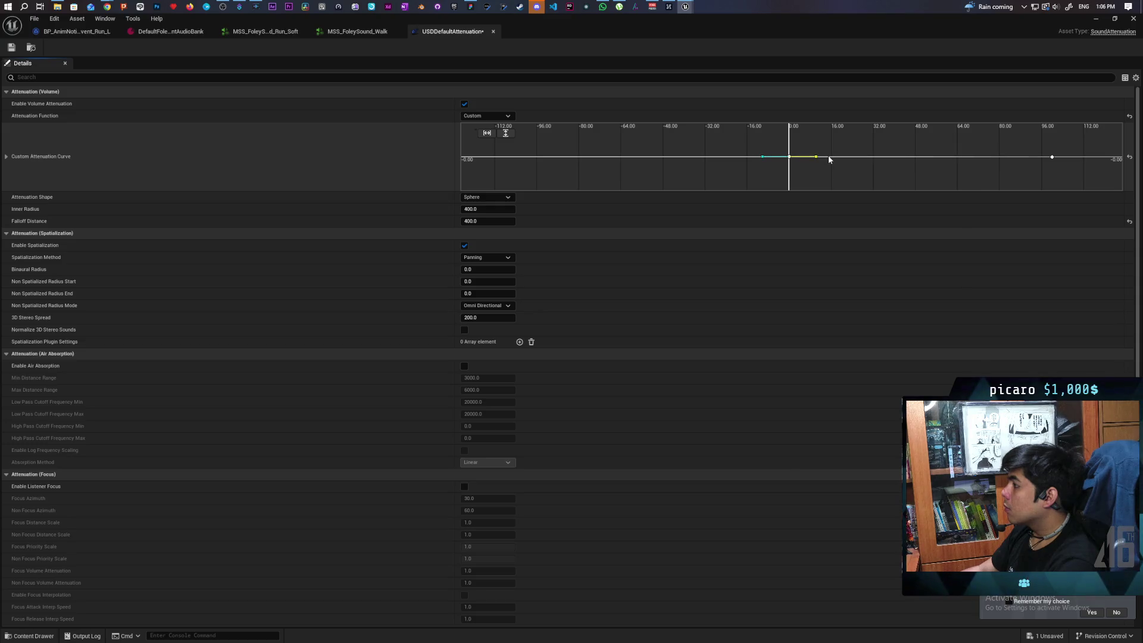
# Fit the whole curve in view and lower the start tangent so the falloff drops faster
pyautogui.click(487, 133)
pyautogui.click(505, 133)
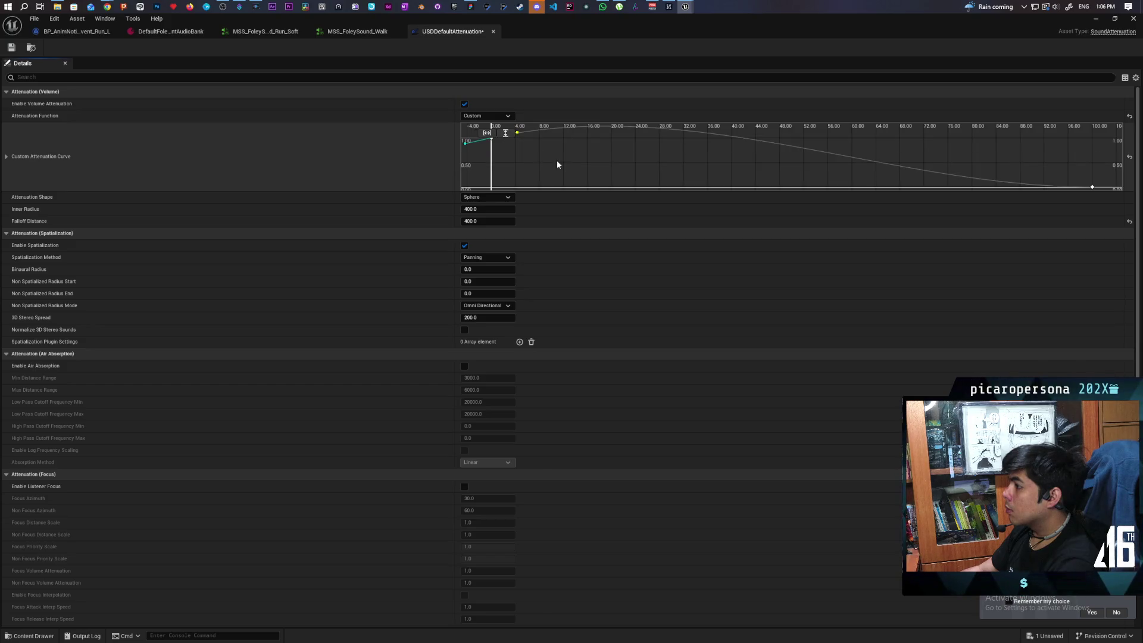
pyautogui.press('f')
pyautogui.moveTo(593, 142)
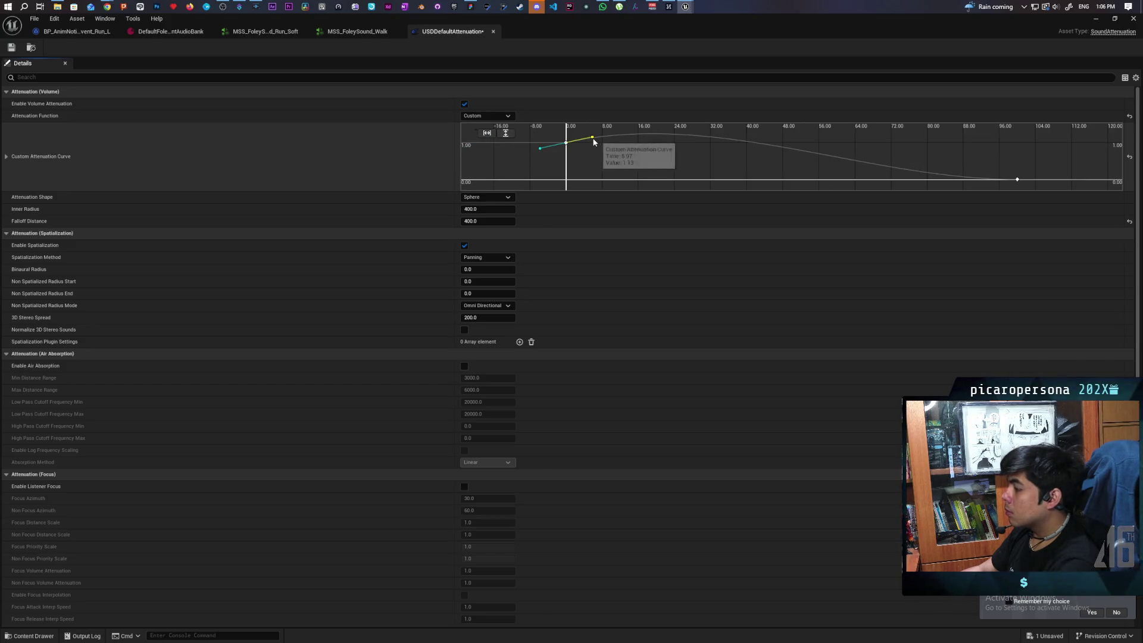
pyautogui.moveTo(594, 142); pyautogui.dragTo(592, 155)
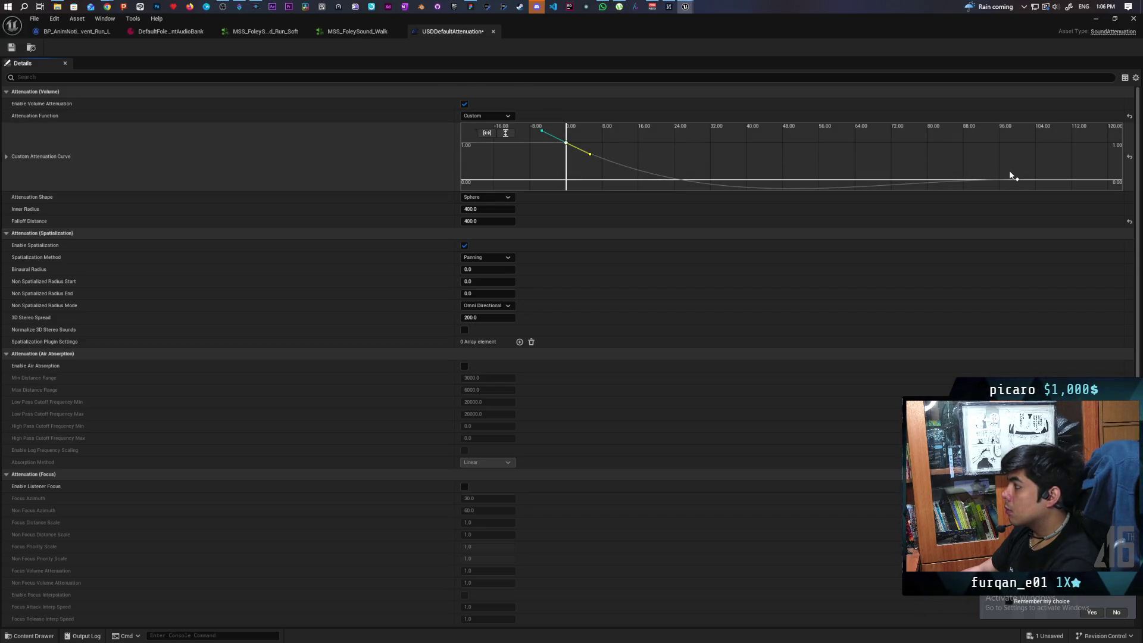
pyautogui.moveTo(1035, 190); pyautogui.dragTo(1053, 183)
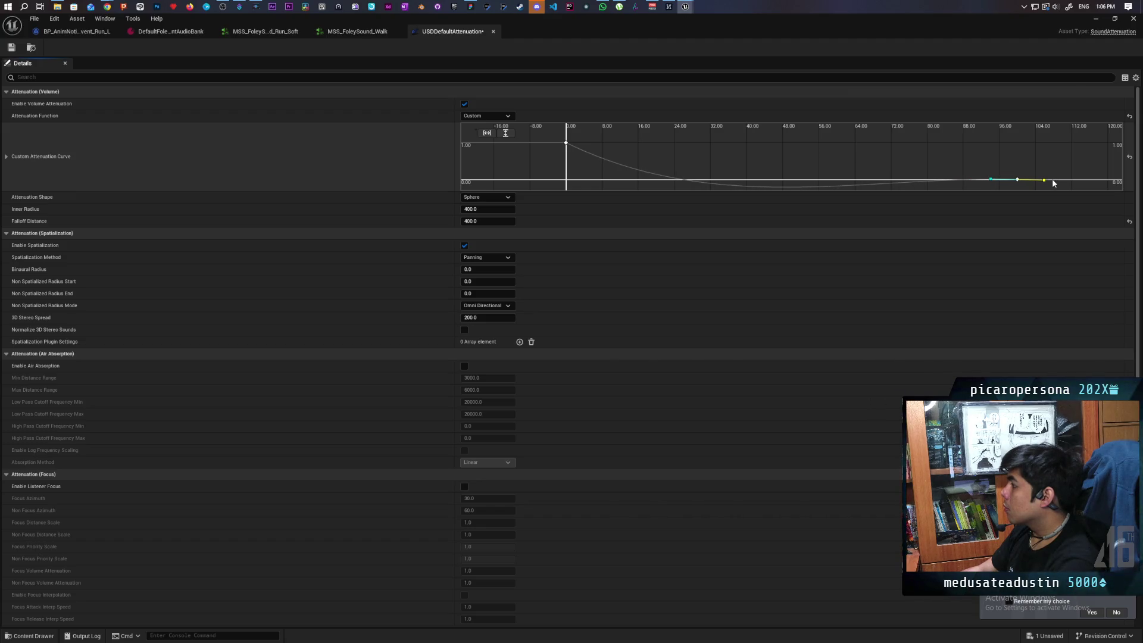
# Flatten the end key's tangents, nudge it upward, and reshape the bump before it
pyautogui.rightClick(1018, 180)
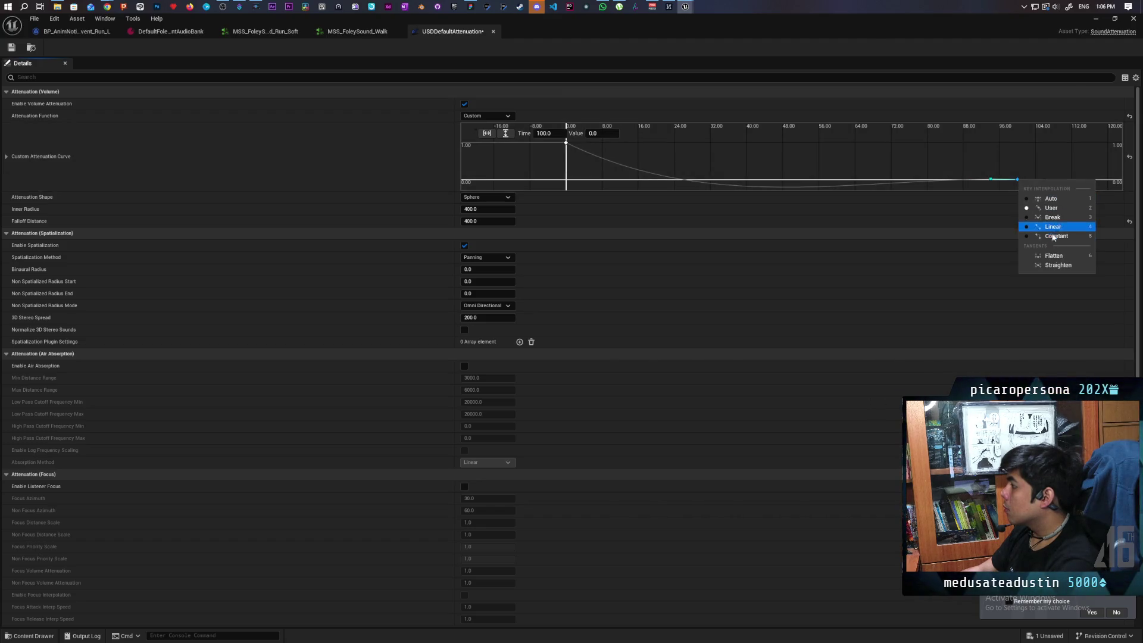
pyautogui.click(1055, 256)
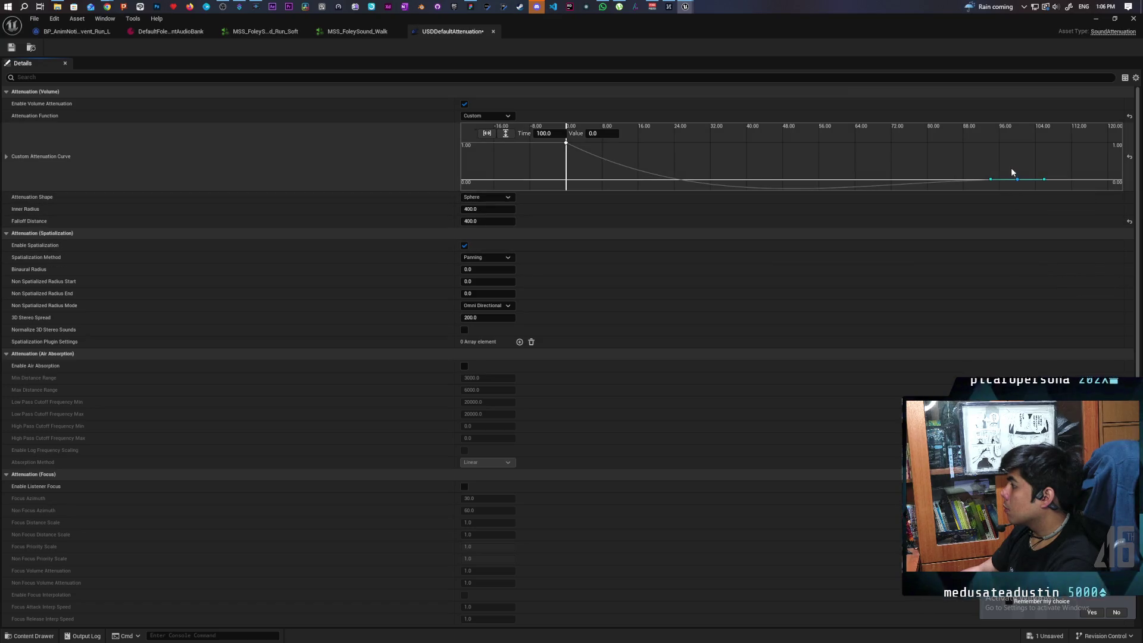
pyautogui.rightClick(1018, 179)
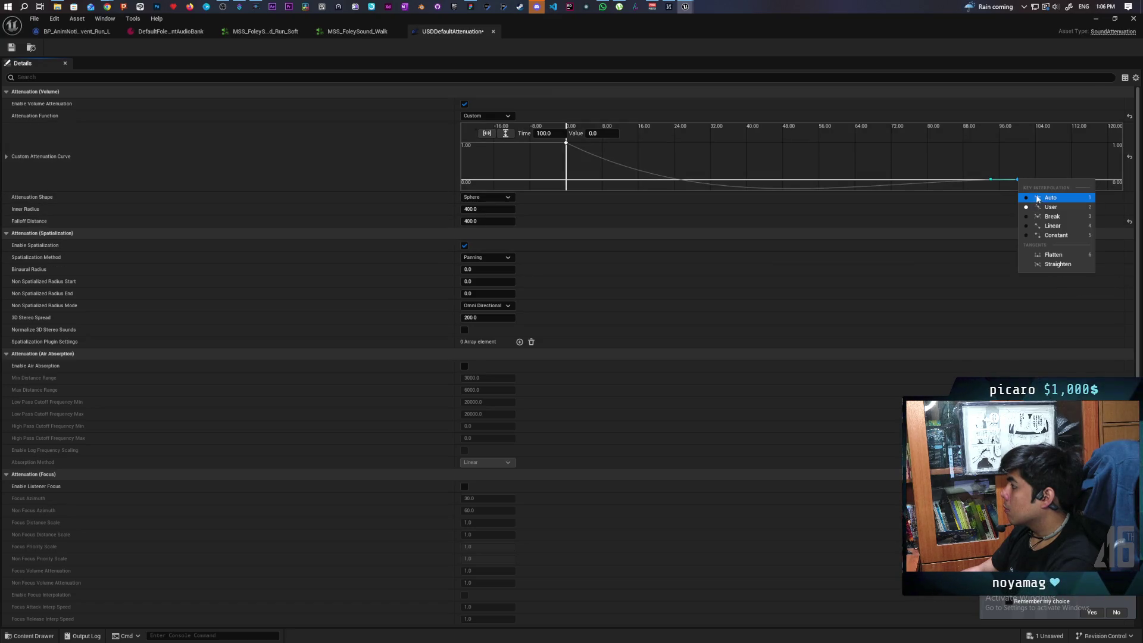
pyautogui.click(976, 168)
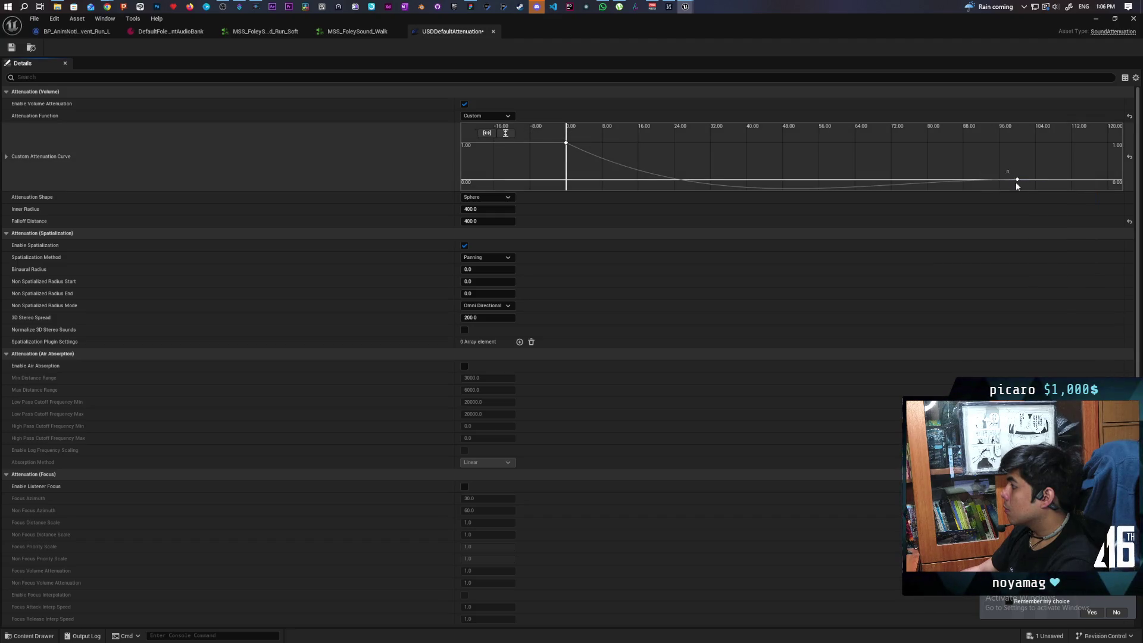
pyautogui.moveTo(1018, 179); pyautogui.dragTo(1026, 189)
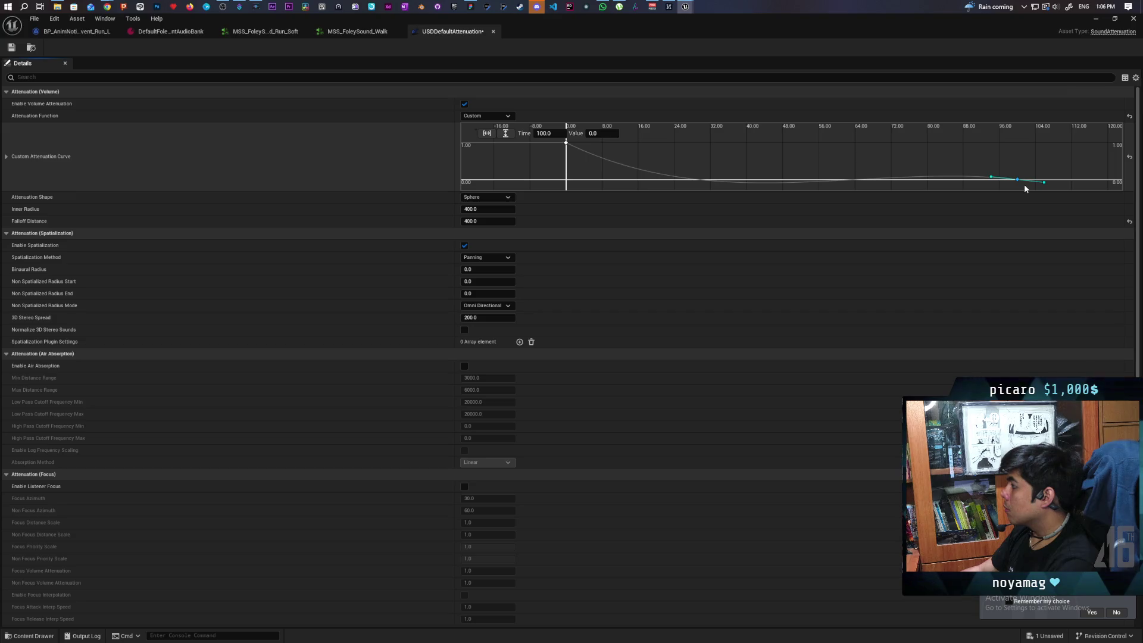
pyautogui.click(991, 179)
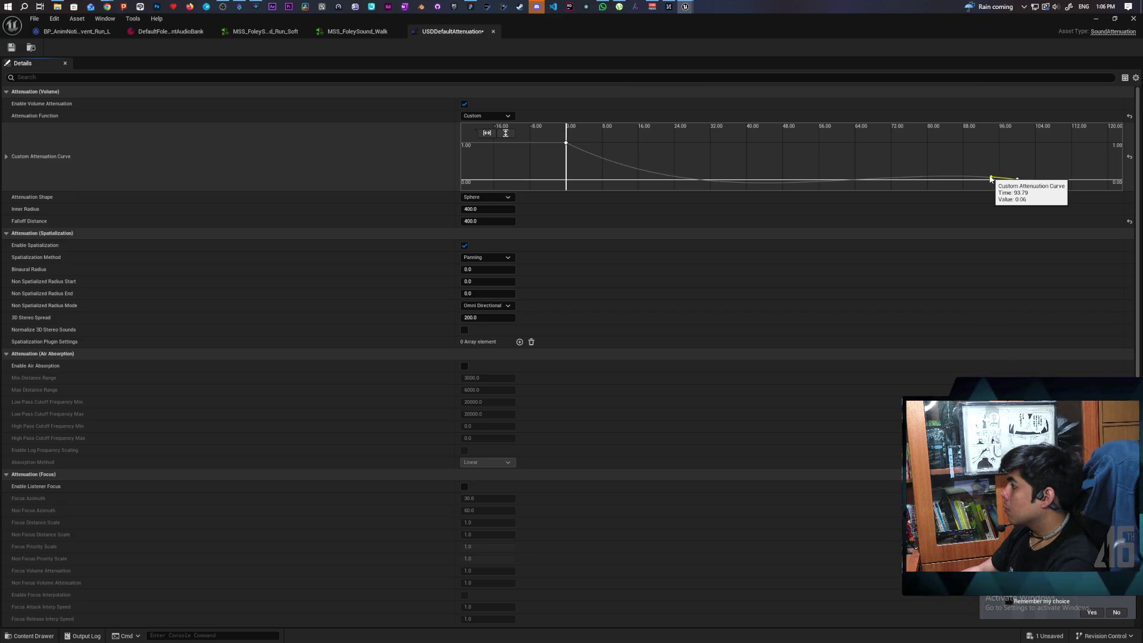
pyautogui.moveTo(991, 179); pyautogui.dragTo(992, 175)
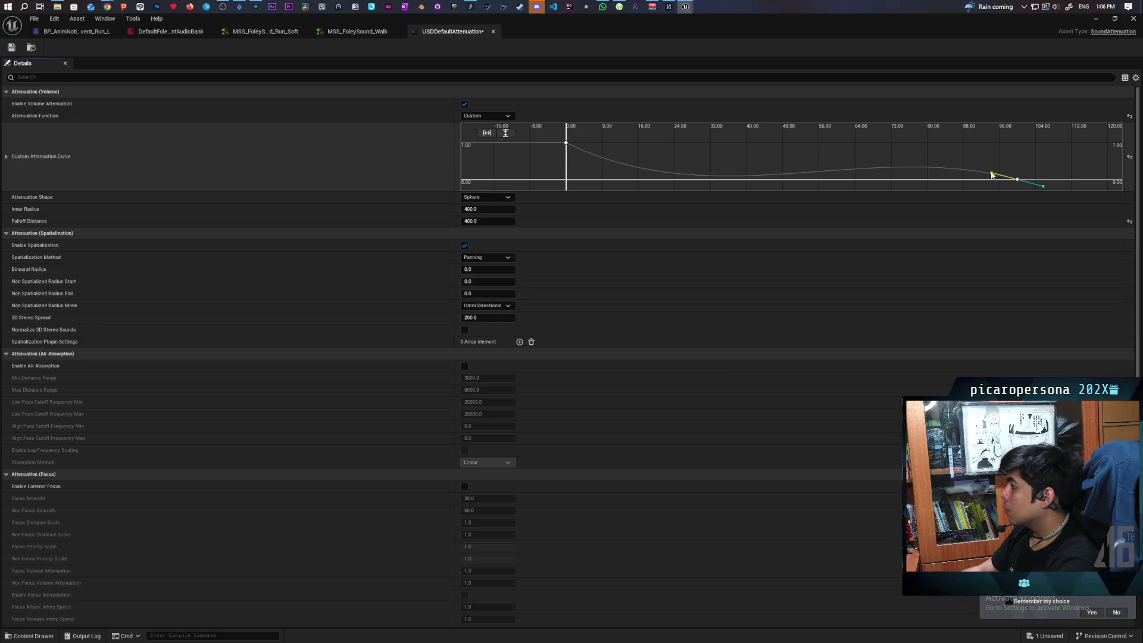
# Break the end key's tangents, bring it back to zero, and flatten the preceding hump
pyautogui.rightClick(1020, 183)
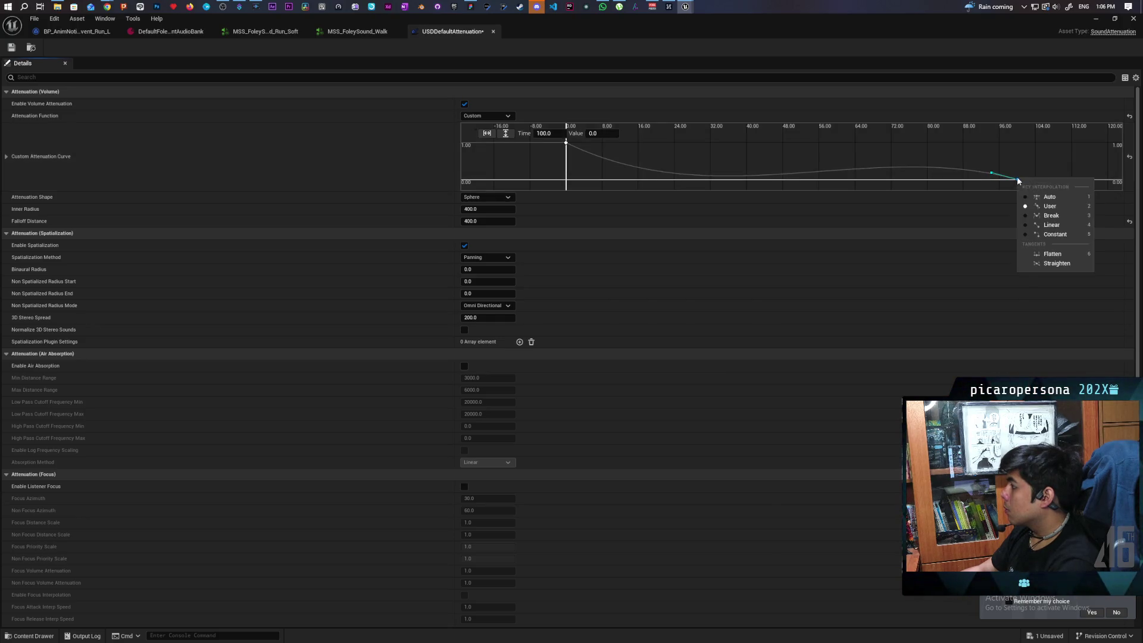
pyautogui.click(1039, 216)
pyautogui.moveTo(1044, 188); pyautogui.dragTo(1045, 181)
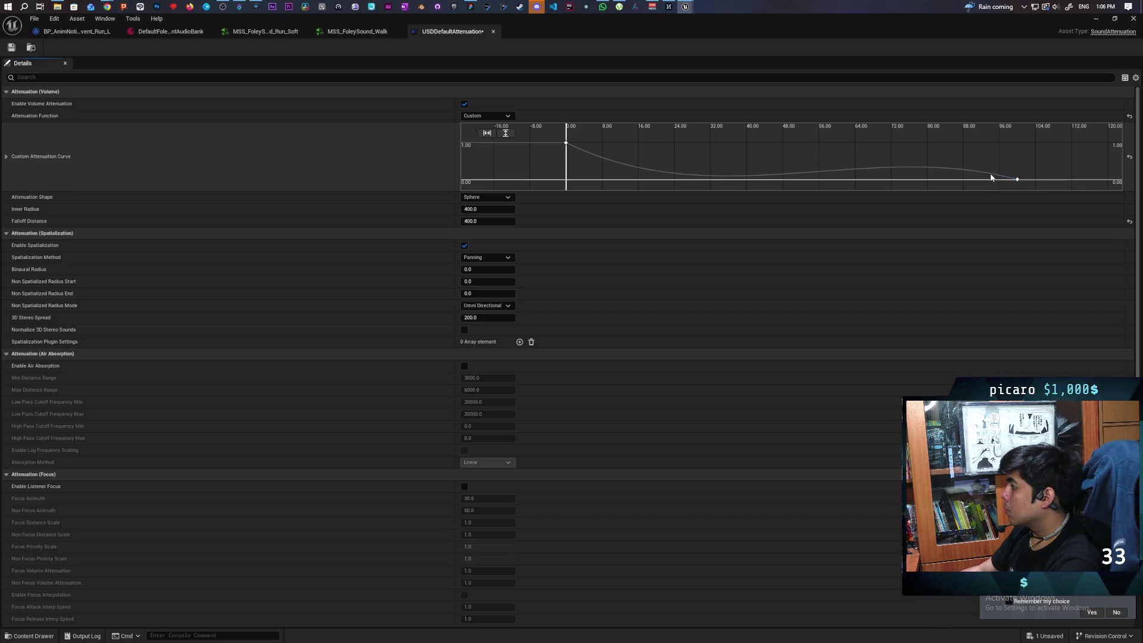
pyautogui.moveTo(991, 175)
pyautogui.mouseDown()
pyautogui.moveTo(1026, 186)
pyautogui.moveTo(992, 175)
pyautogui.mouseUp()
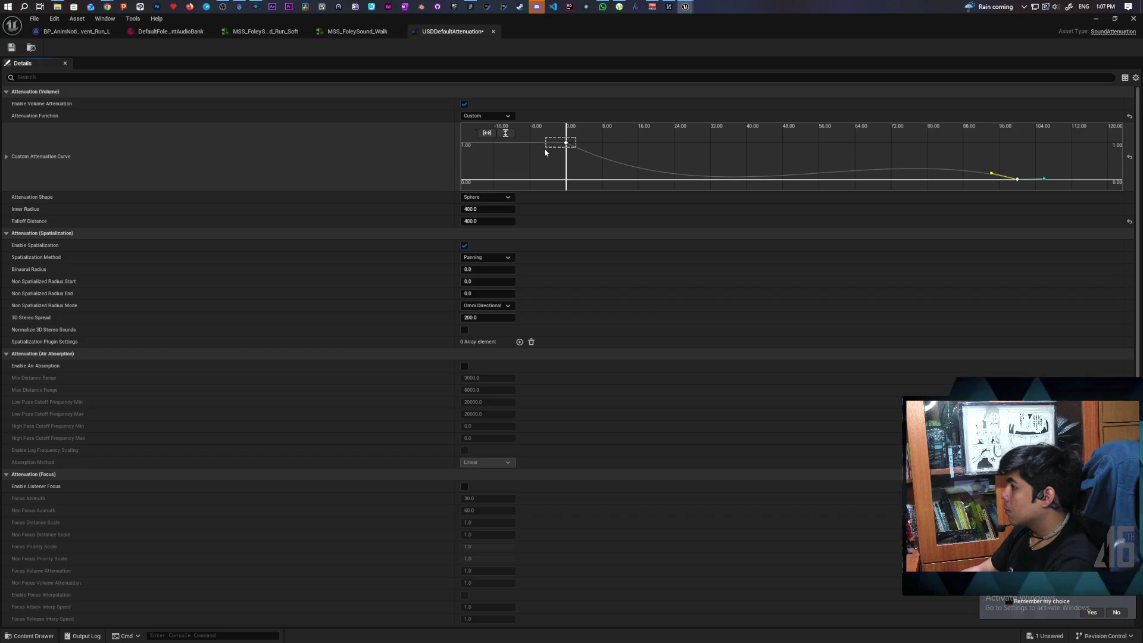
# Level the curve just after time 0 and move the end key to time 1.0
pyautogui.click(566, 142)
pyautogui.moveTo(591, 156); pyautogui.dragTo(587, 156)
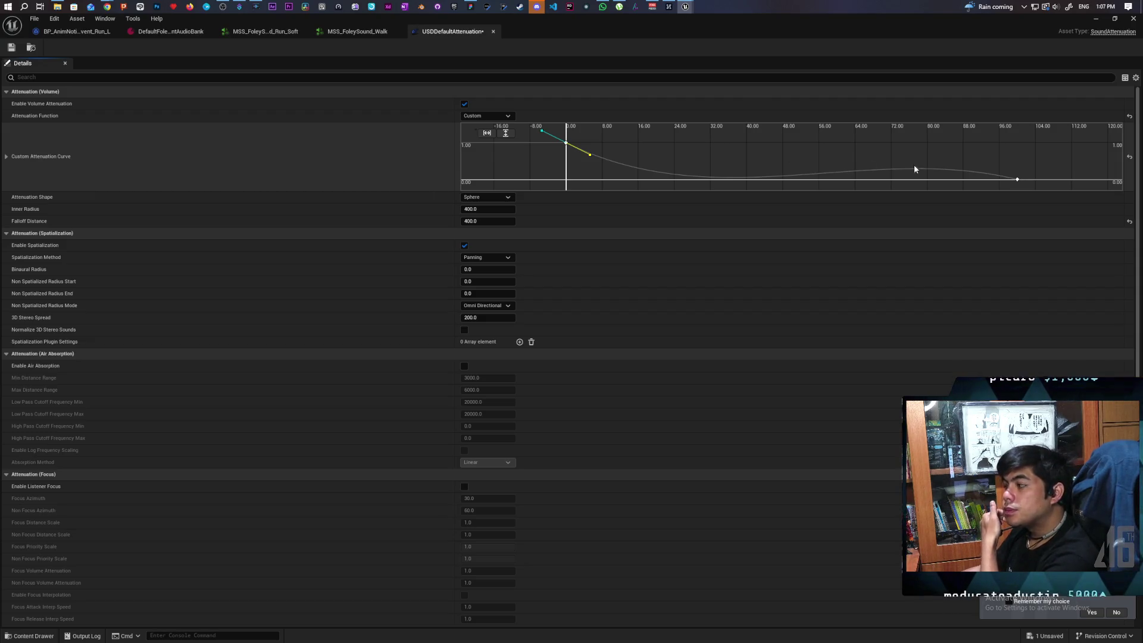
pyautogui.click(1017, 179)
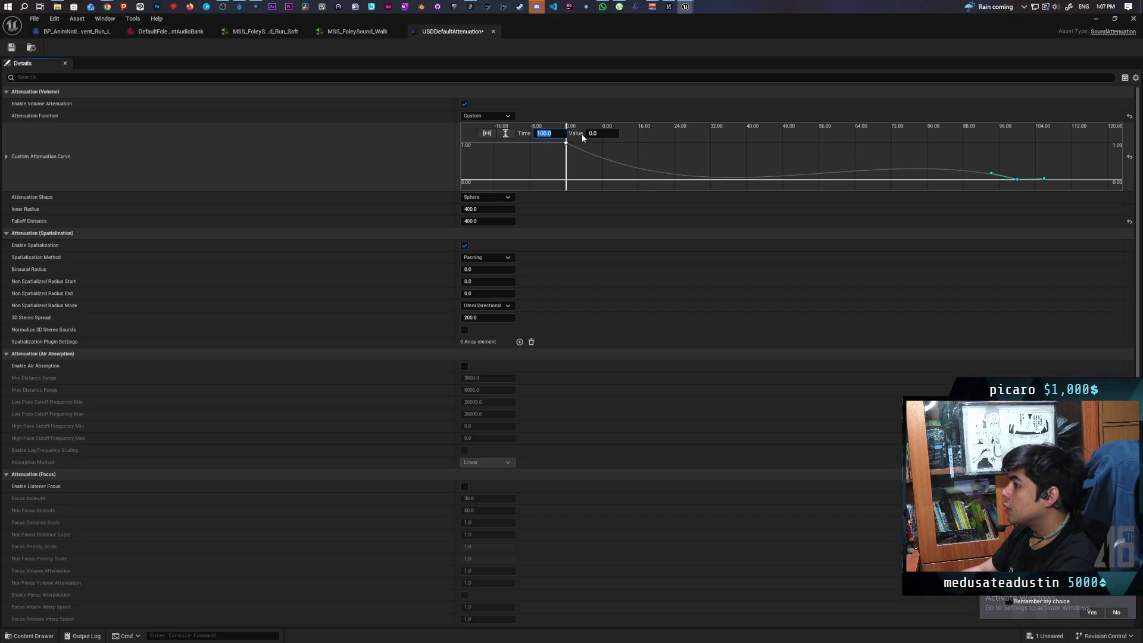
pyautogui.write('1')
pyautogui.press('Return')
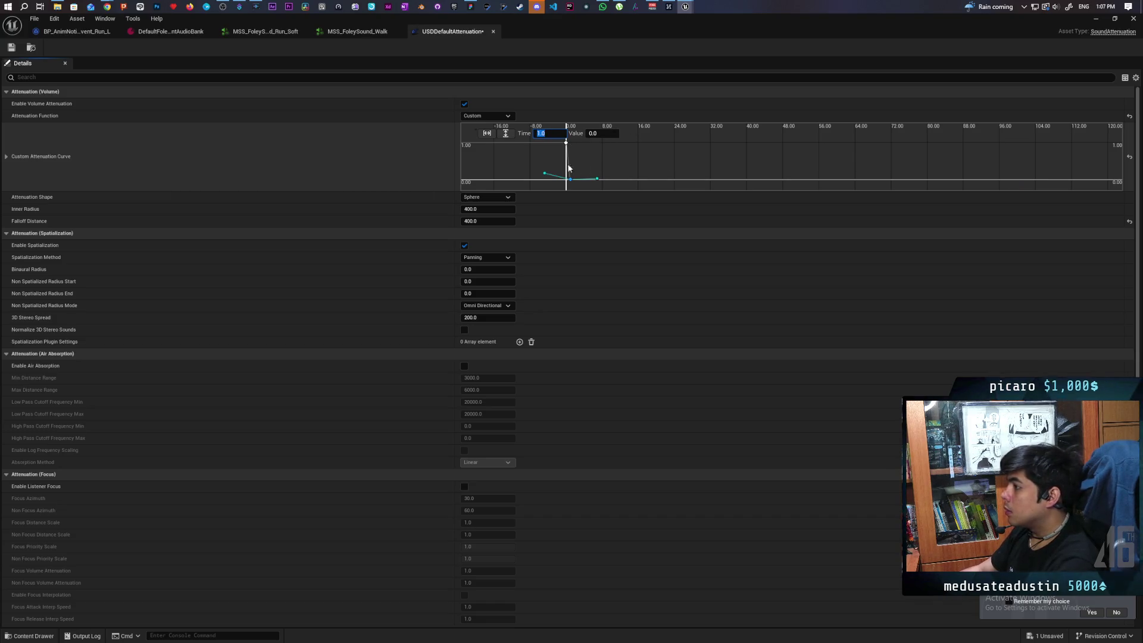
# Steepen the start of the fitted falloff curve, save USDDefaultAttenuation, and return to the level
pyautogui.click(487, 133)
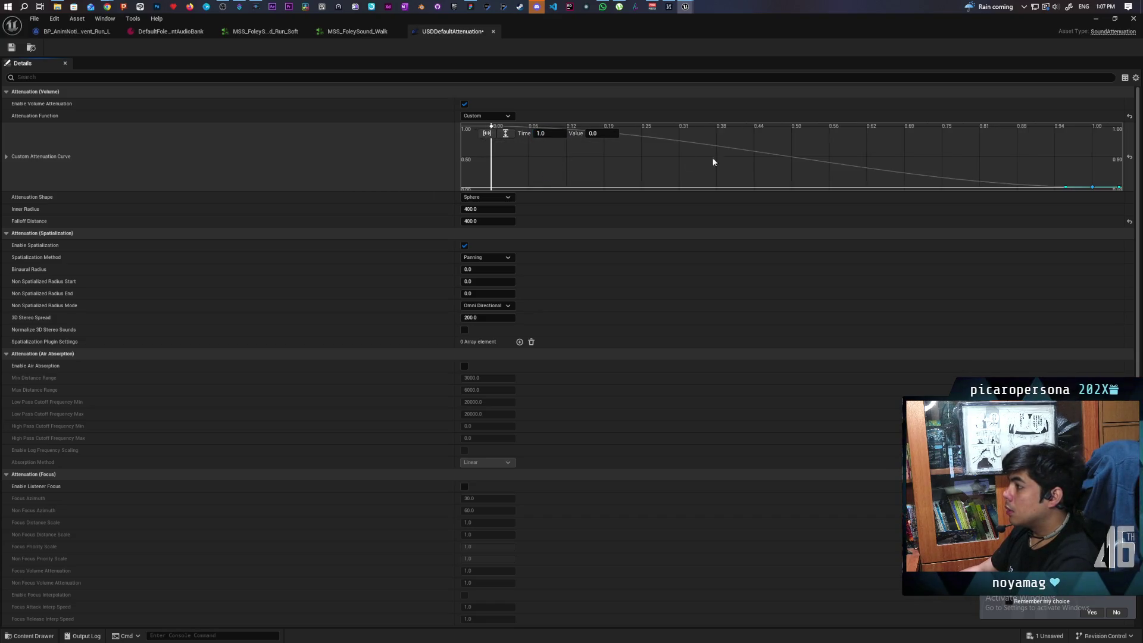
pyautogui.scroll(-2, 844, 157)
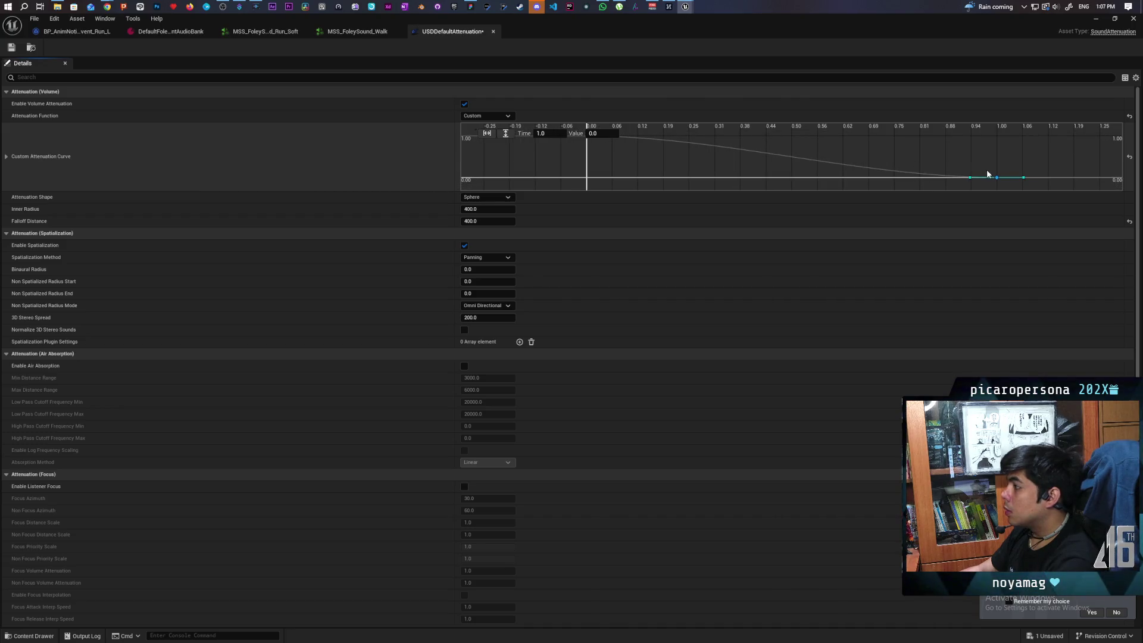
pyautogui.scroll(-3, 917, 165)
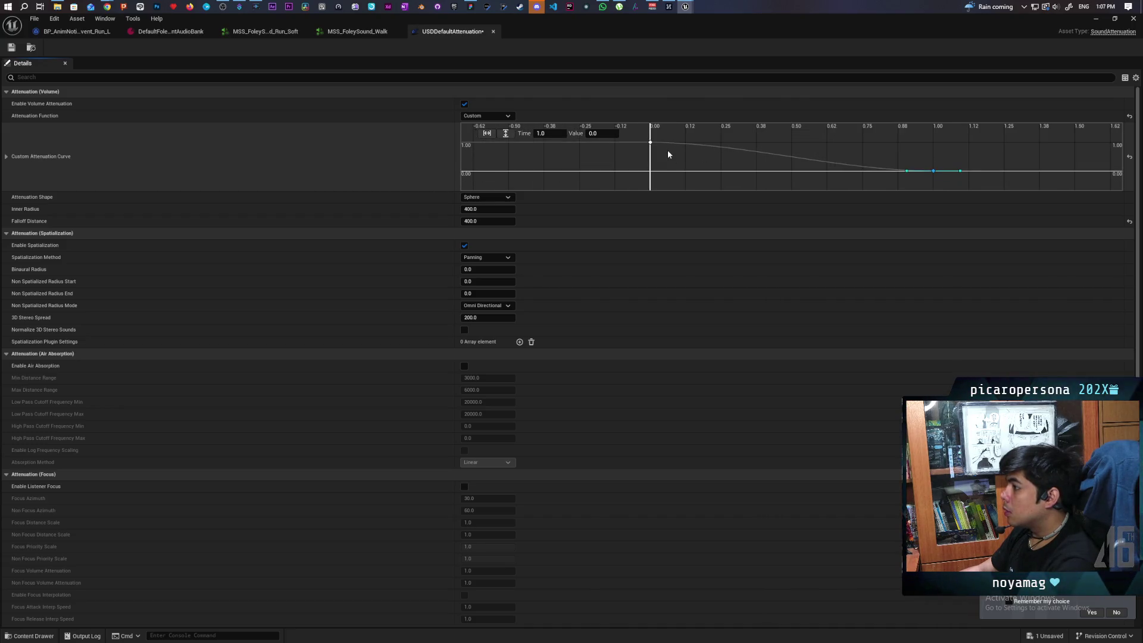
pyautogui.moveTo(676, 143); pyautogui.dragTo(676, 147)
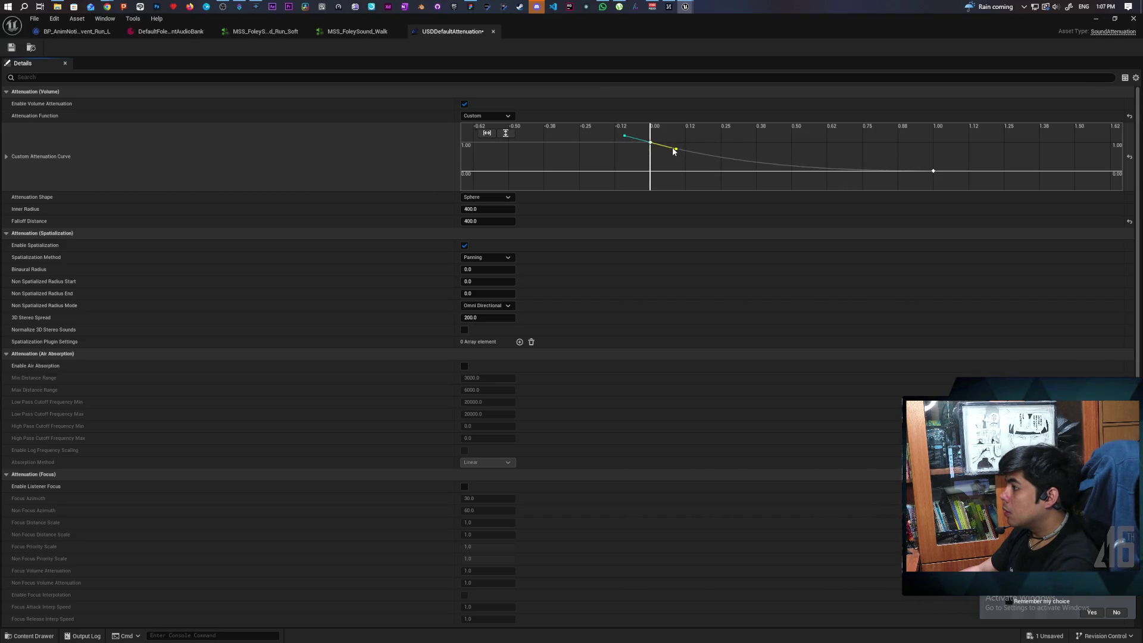
pyautogui.moveTo(675, 151); pyautogui.dragTo(669, 147)
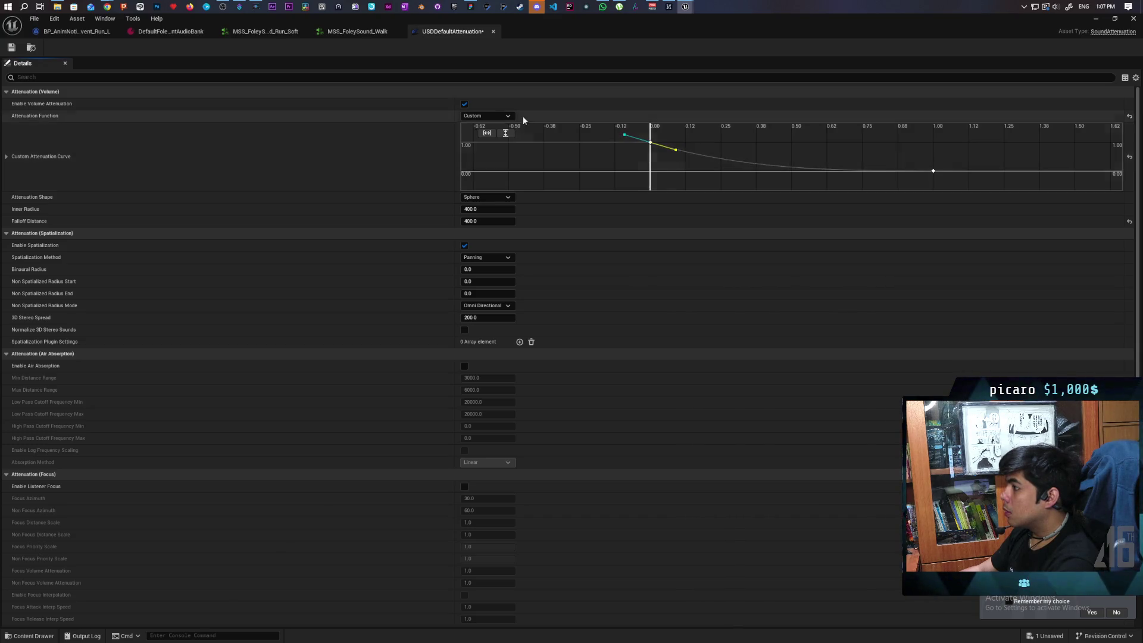
pyautogui.click(13, 48)
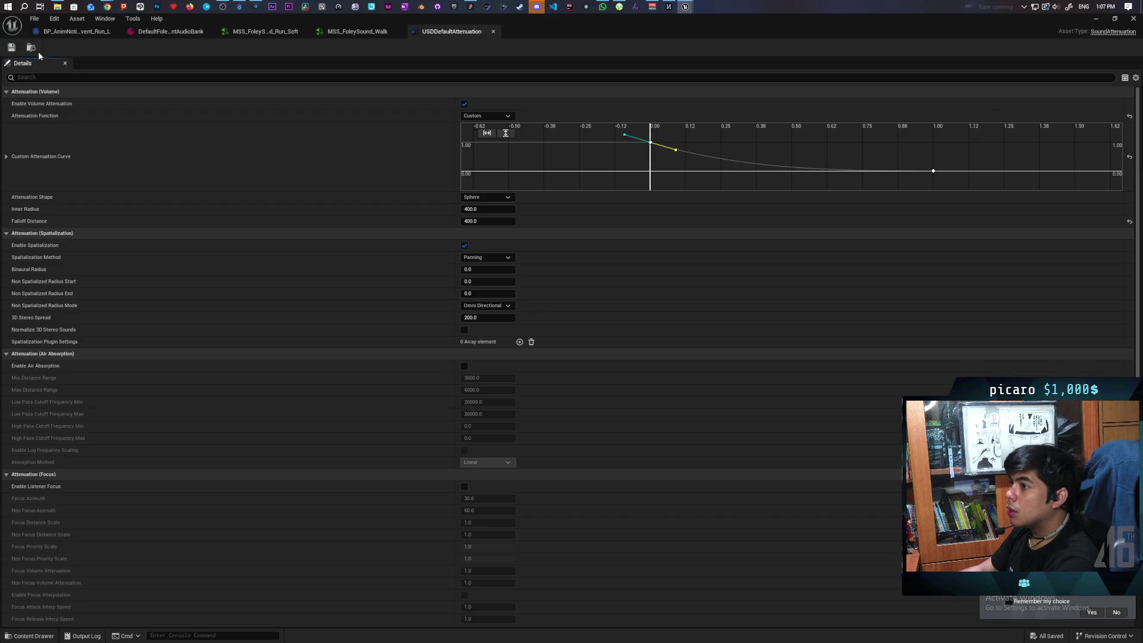
pyautogui.click(1095, 23)
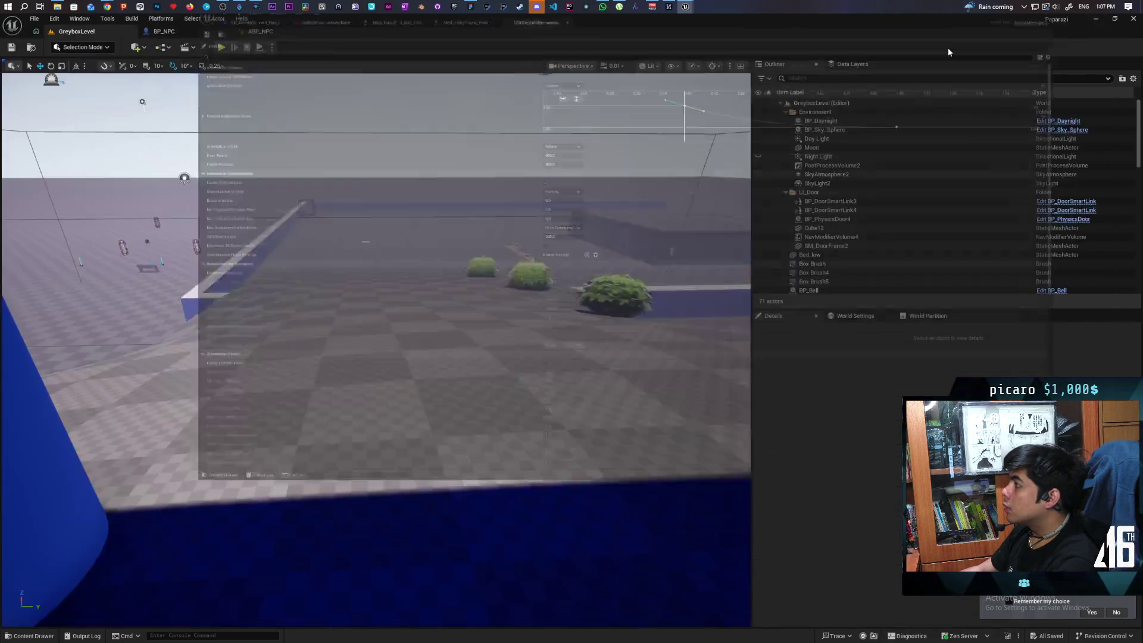
pyautogui.hotkey('alt', 'p')
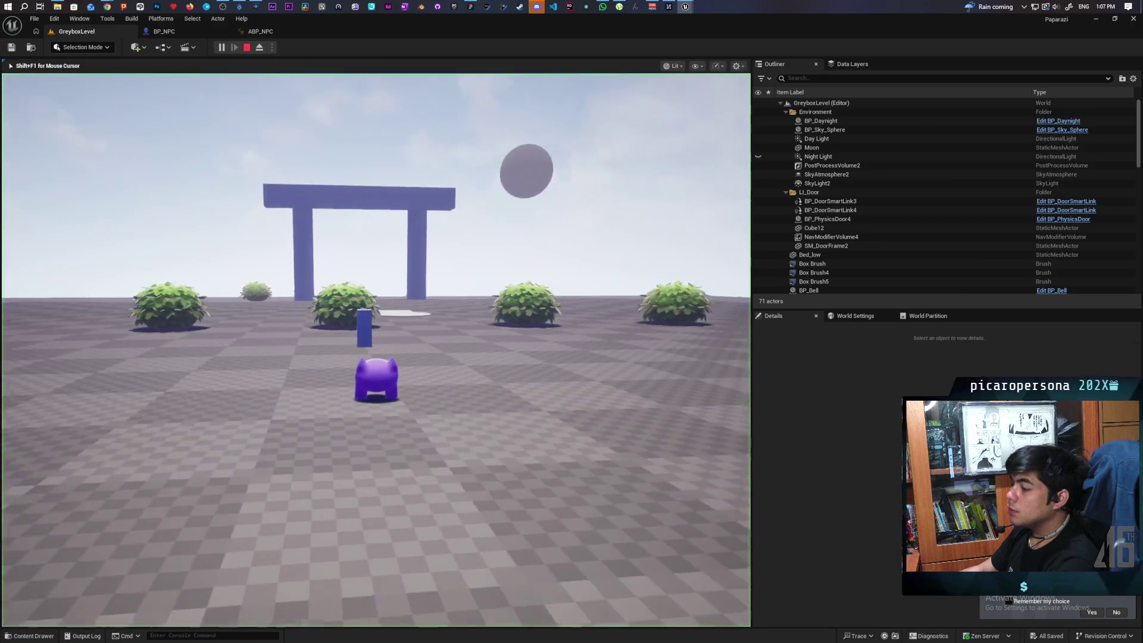
pyautogui.press('w')
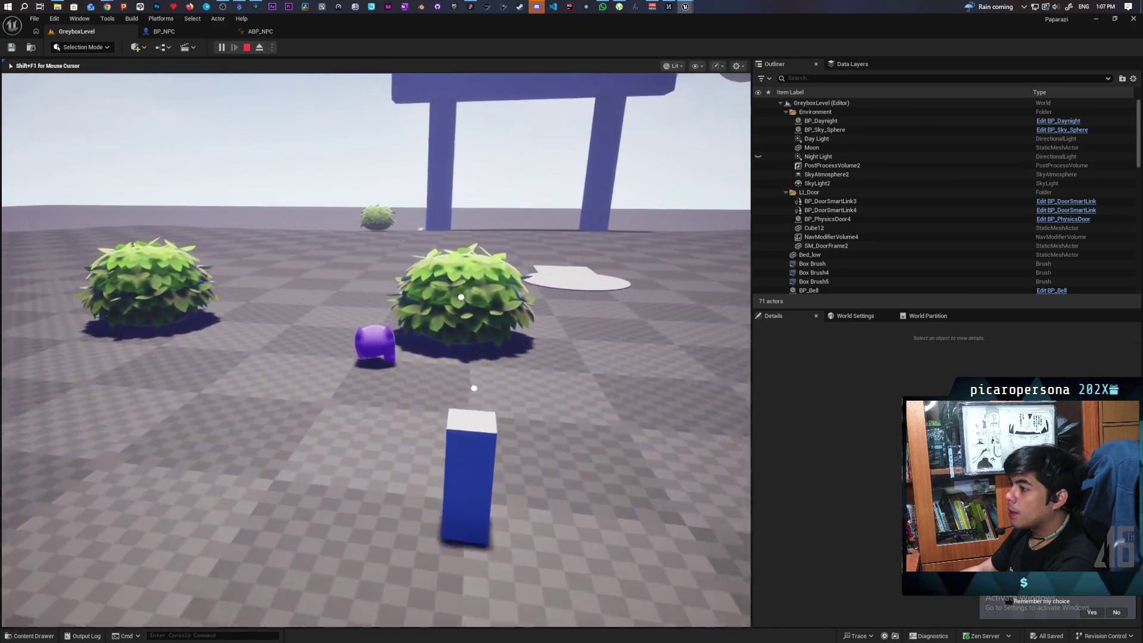
pyautogui.press('w')
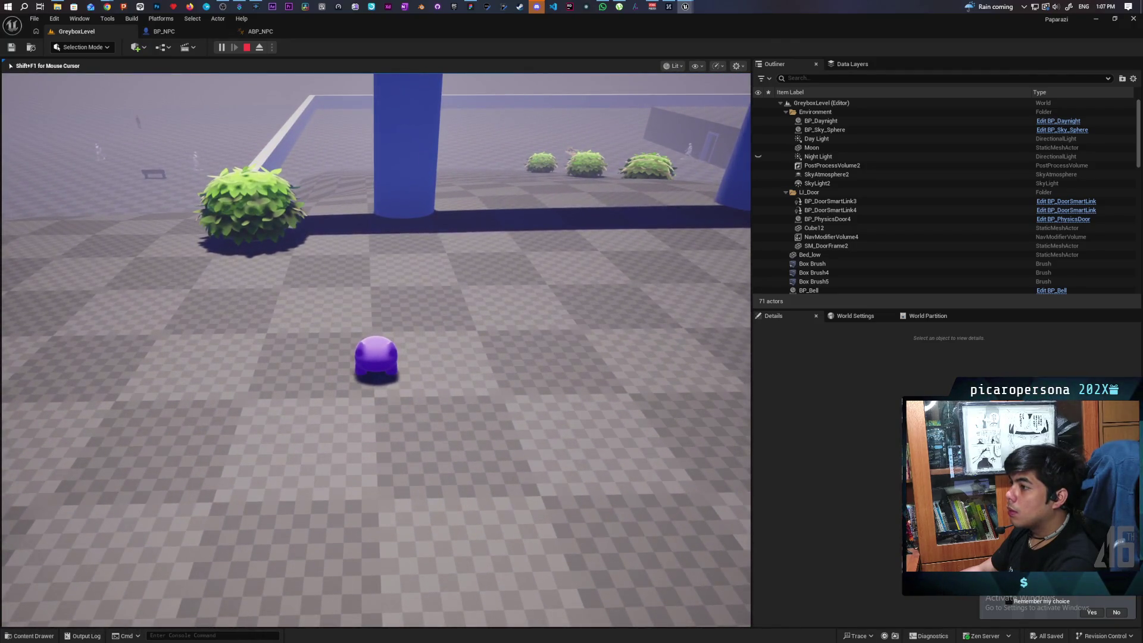
pyautogui.hotkey('shift', 'F1')
pyautogui.press('Escape')
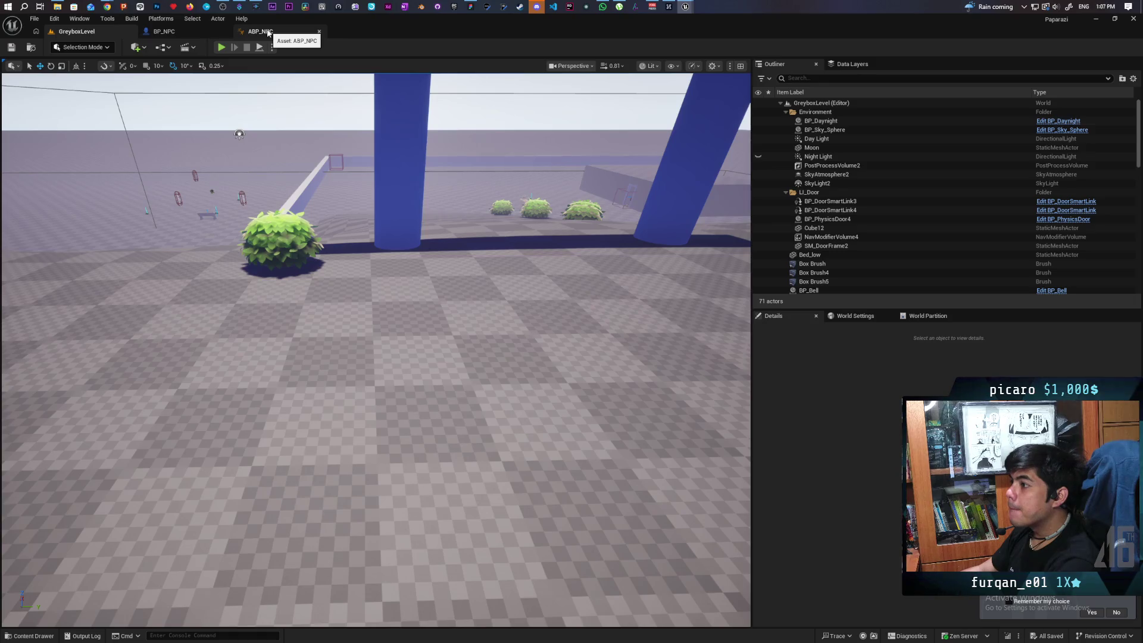
pyautogui.click(268, 32)
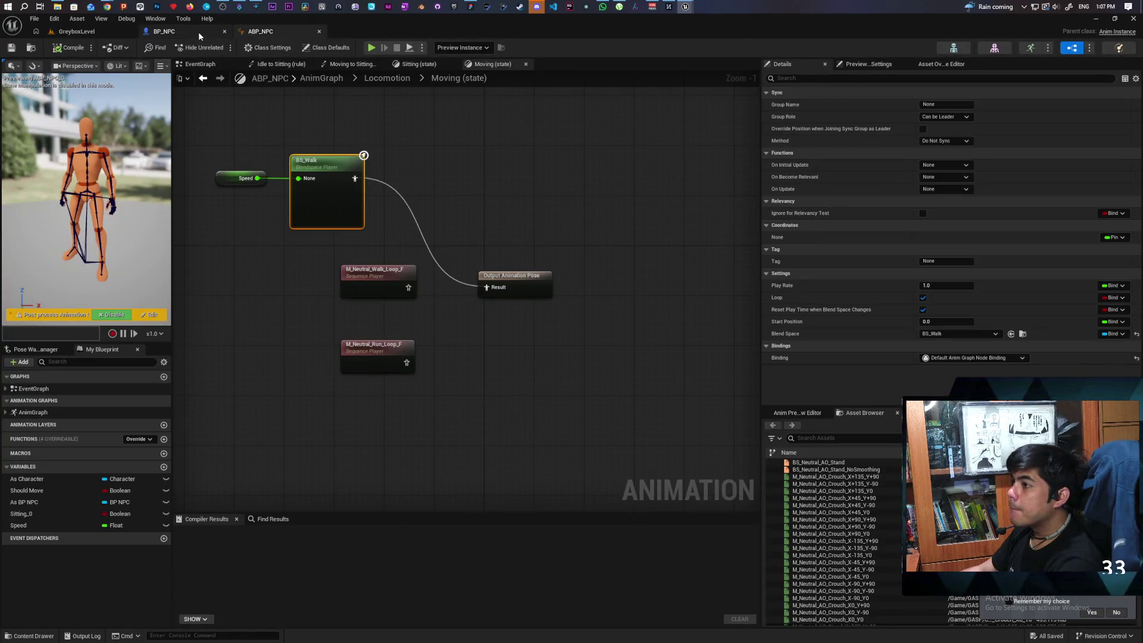
# Open M_Neutral_Run_Loop_F from its Sequence Player node in the Moving state, then return to ABP_NPC
pyautogui.moveTo(682, 9)
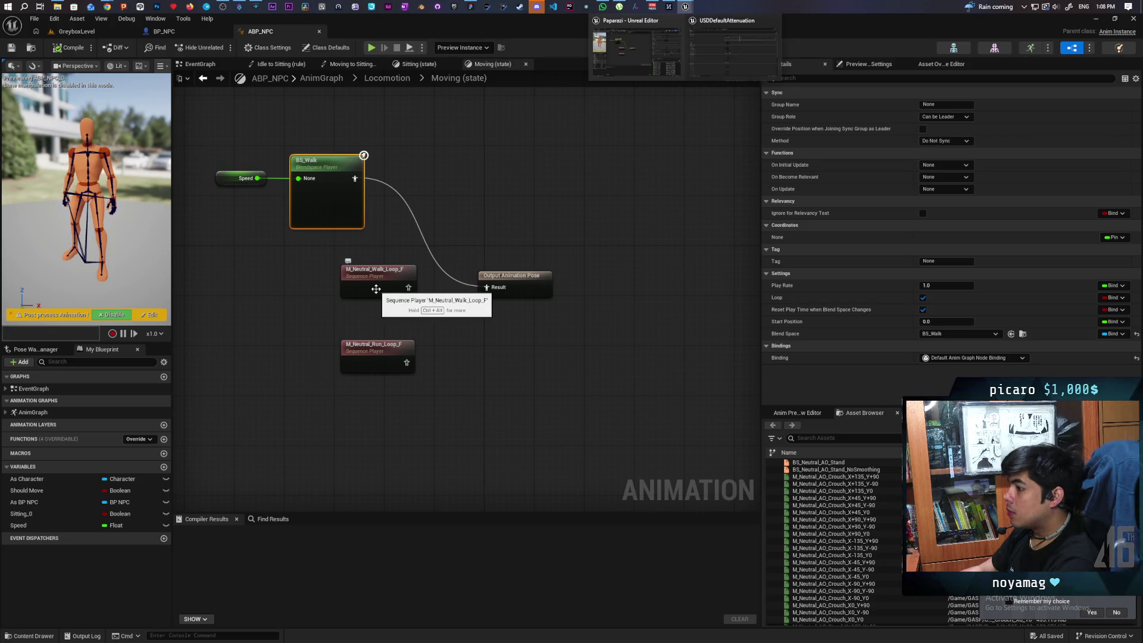
pyautogui.click(378, 360)
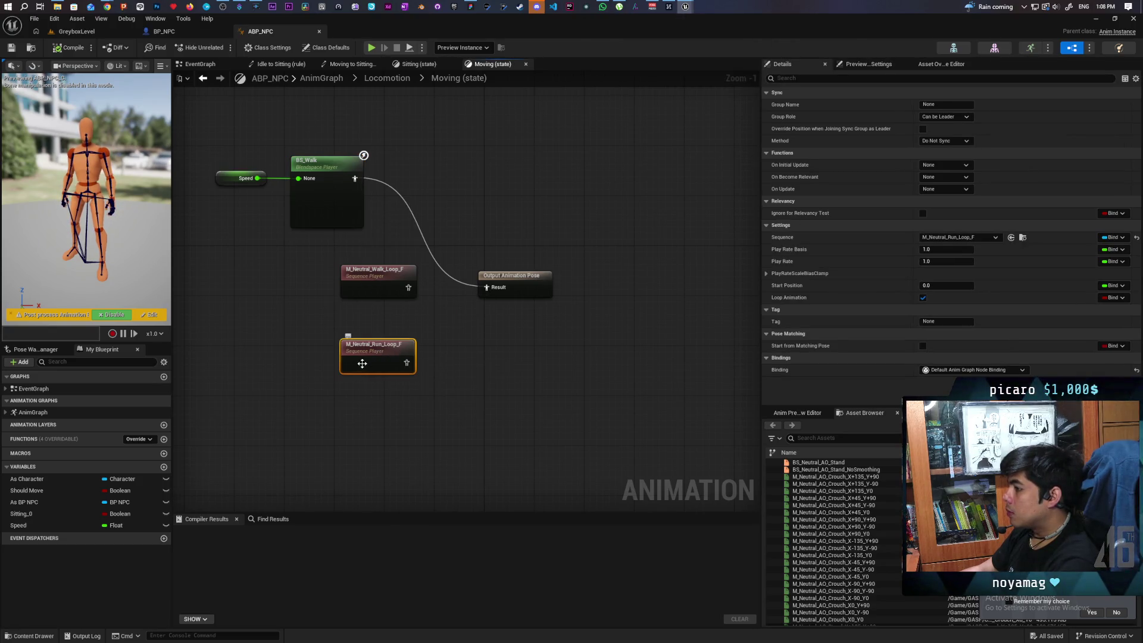
pyautogui.doubleClick(362, 363)
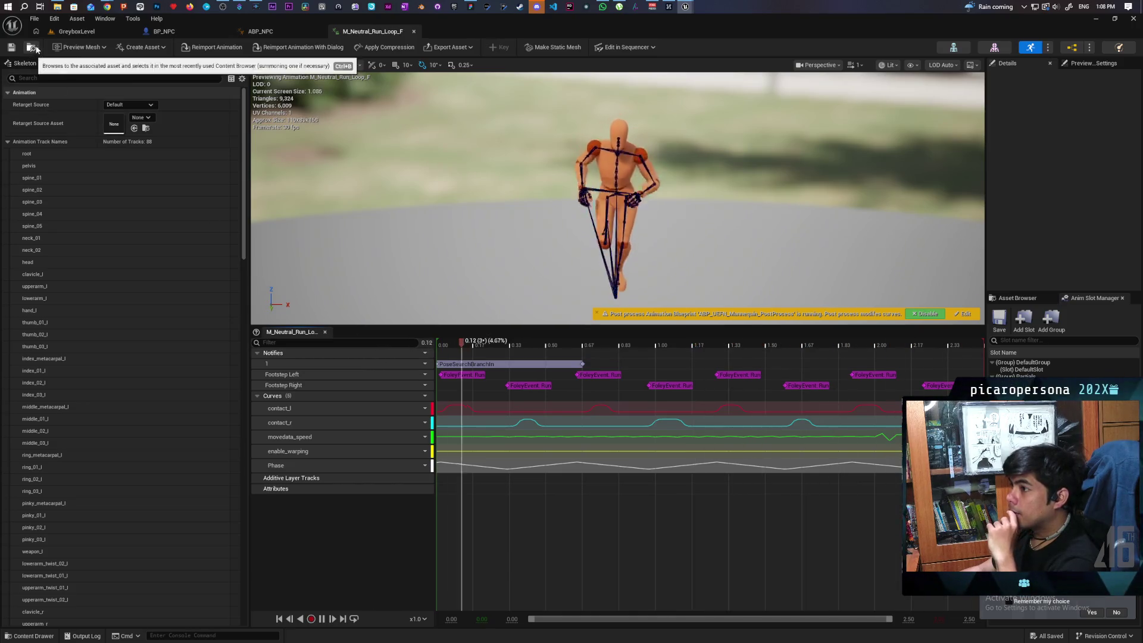
pyautogui.click(258, 30)
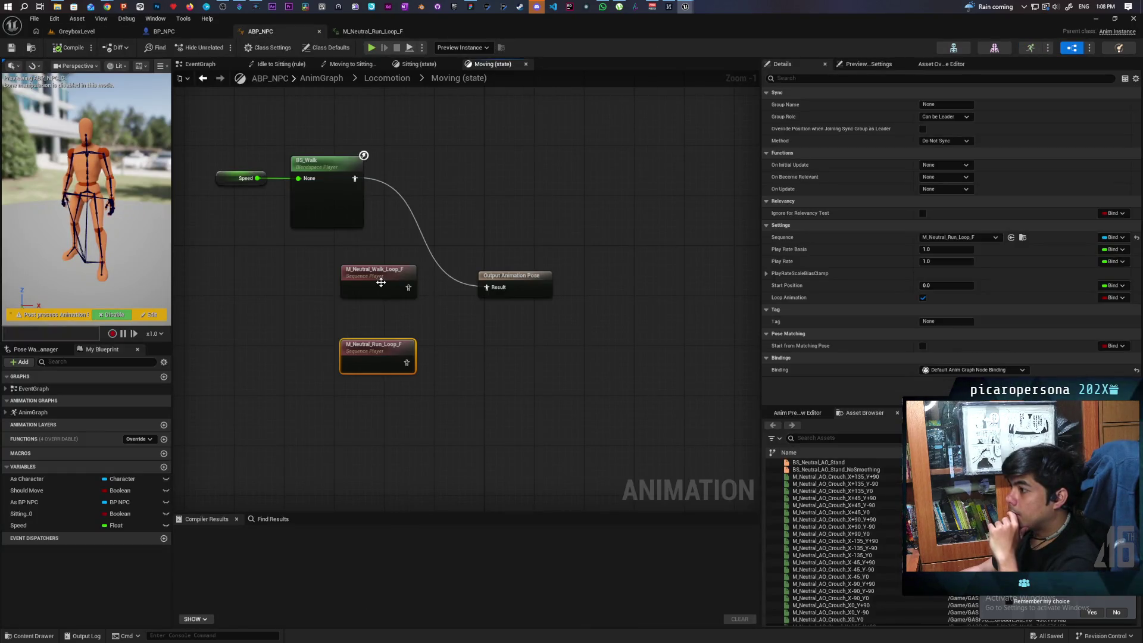
# Open the Walk_R notify blueprint from M_Neutral_Walk_Loop_F's Footstep Right FoleyEvent notify
pyautogui.doubleClick(380, 282)
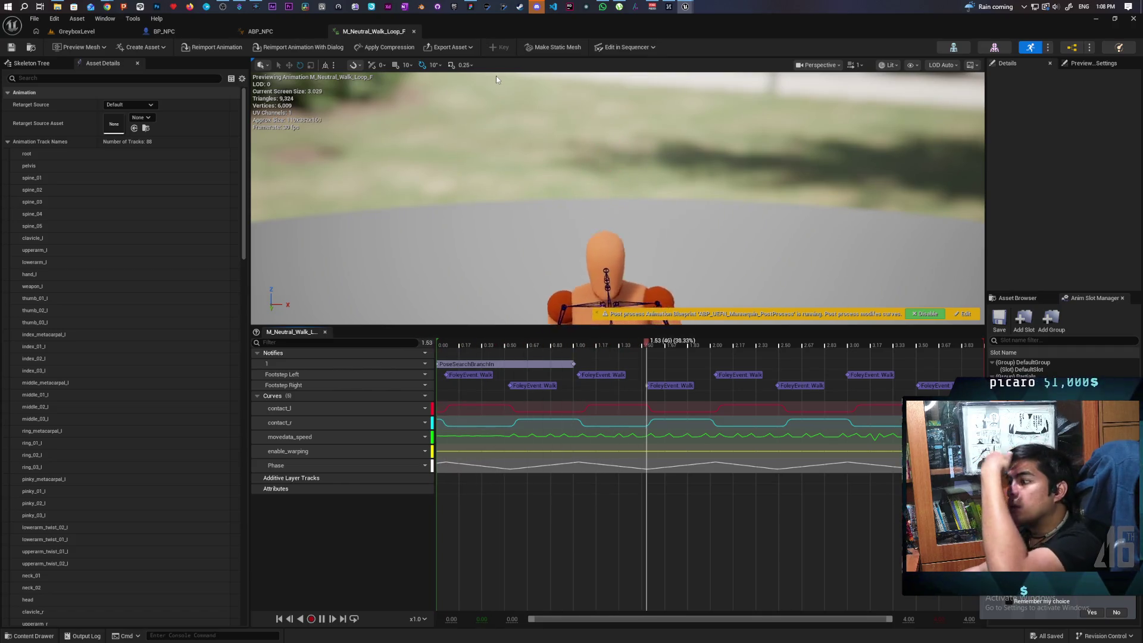
pyautogui.click(535, 386)
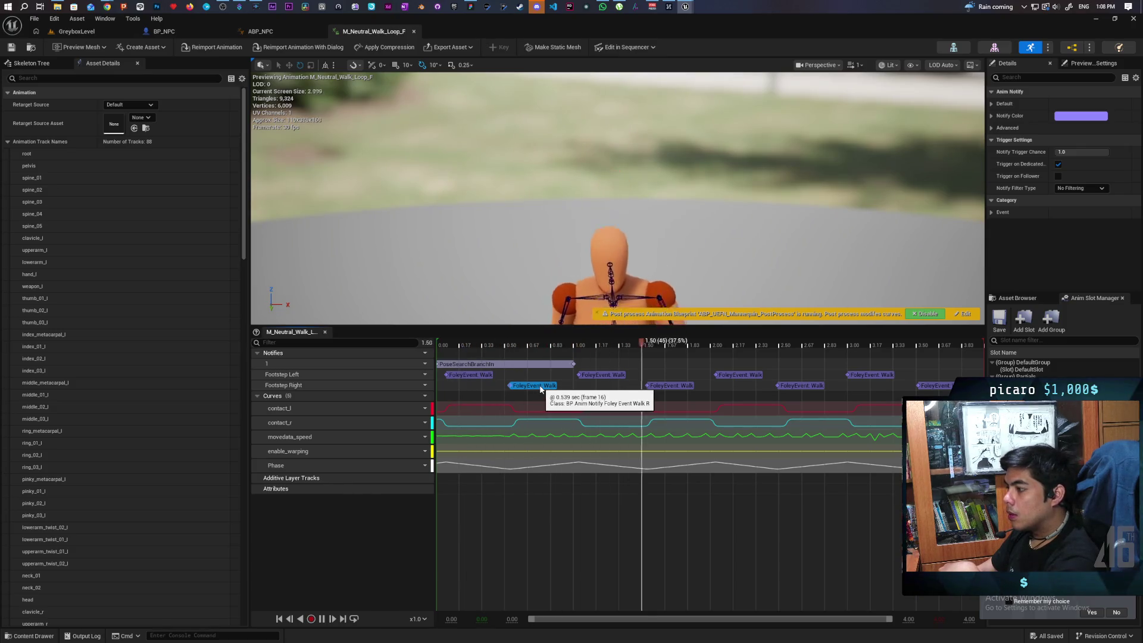
pyautogui.rightClick(540, 388)
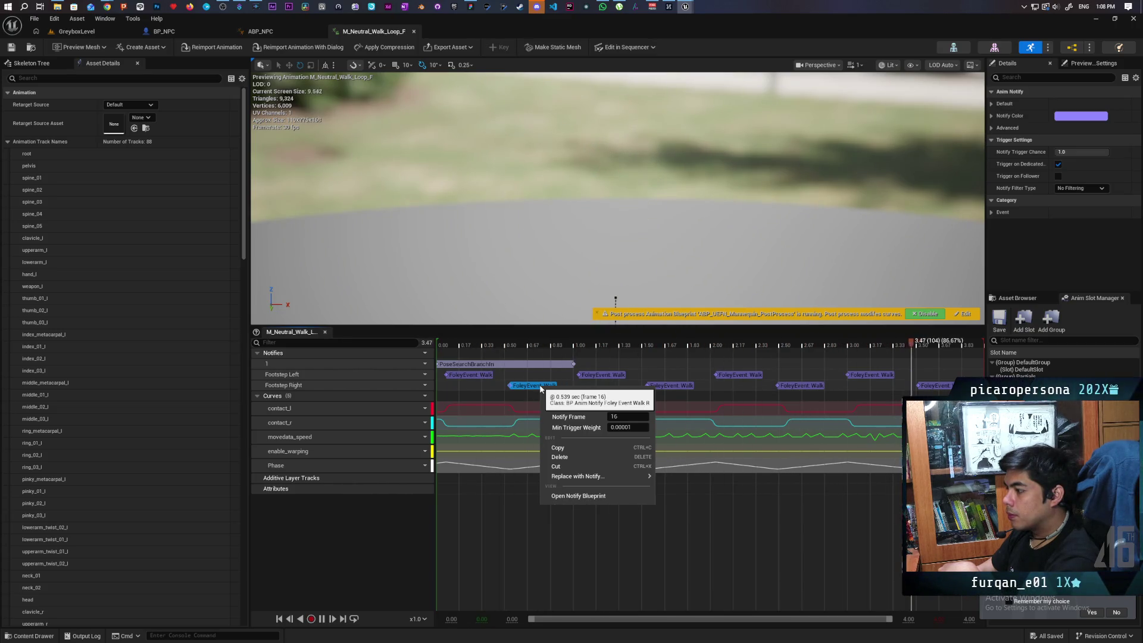
pyautogui.click(579, 496)
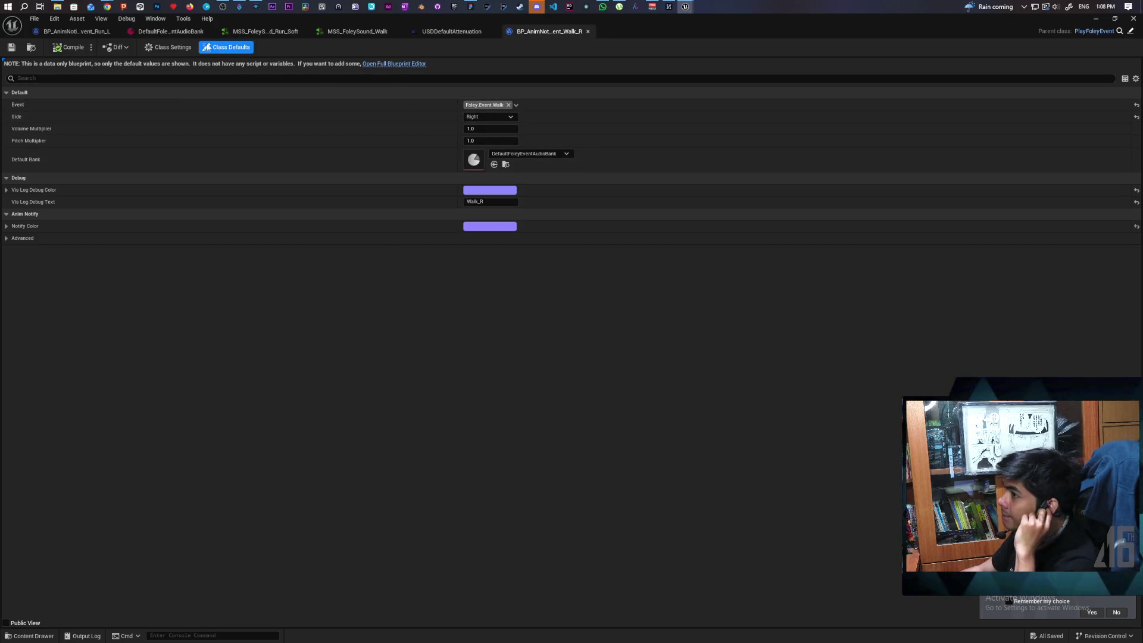
# Show MSS_FoleySound_Walk's source settings (volume 0.24, USDDefaultAttenuation) and expand Source effects
pyautogui.click(191, 32)
pyautogui.click(360, 33)
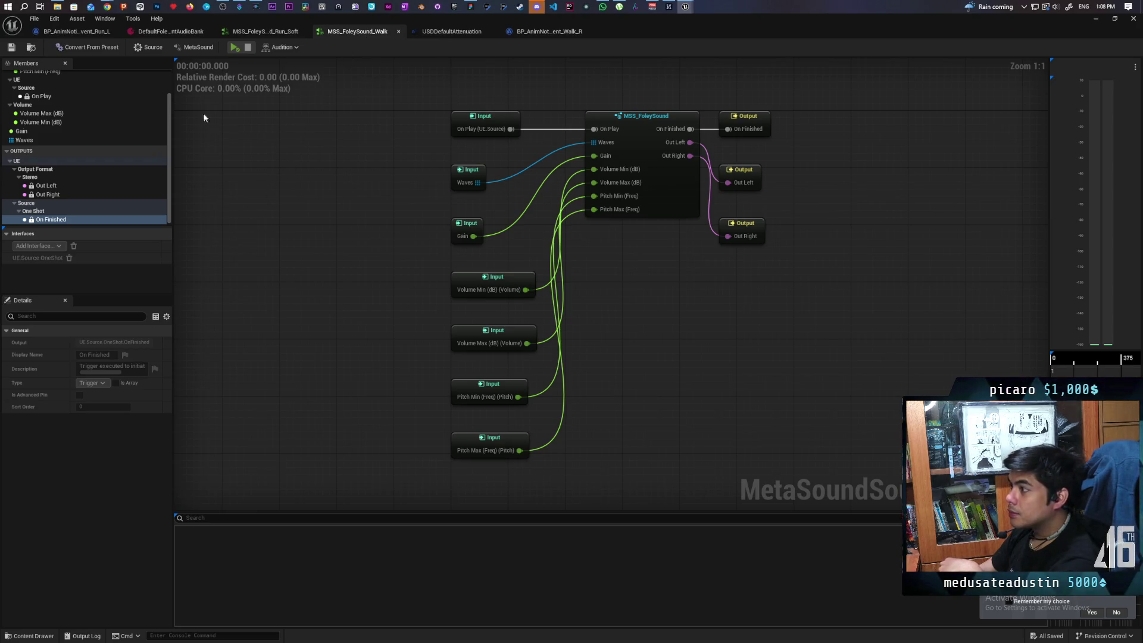
pyautogui.click(149, 47)
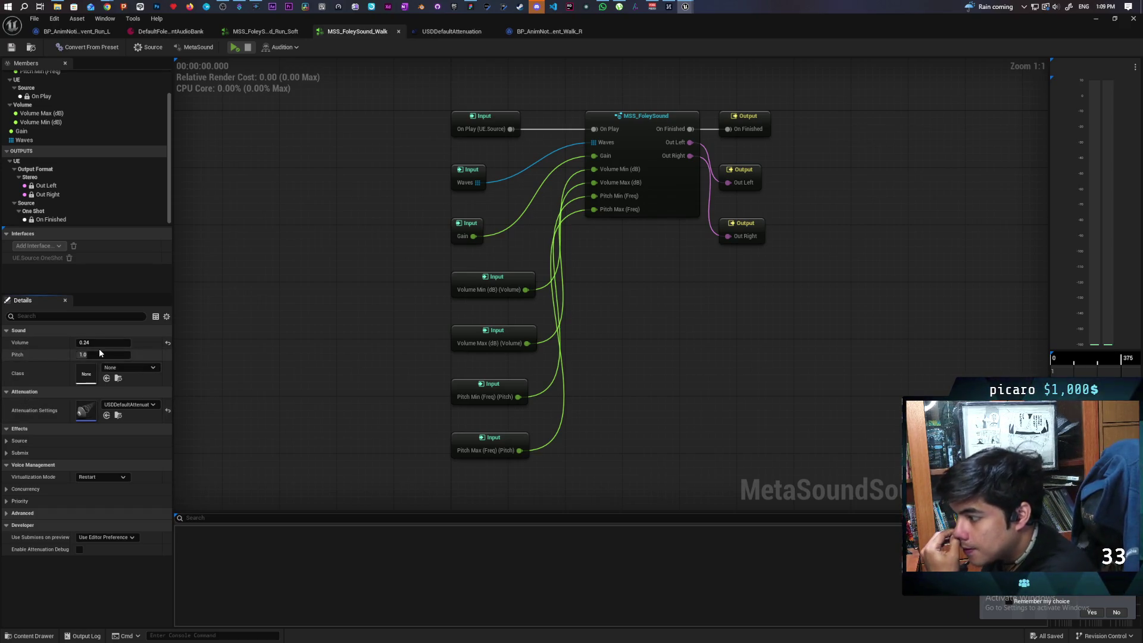
pyautogui.click(7, 441)
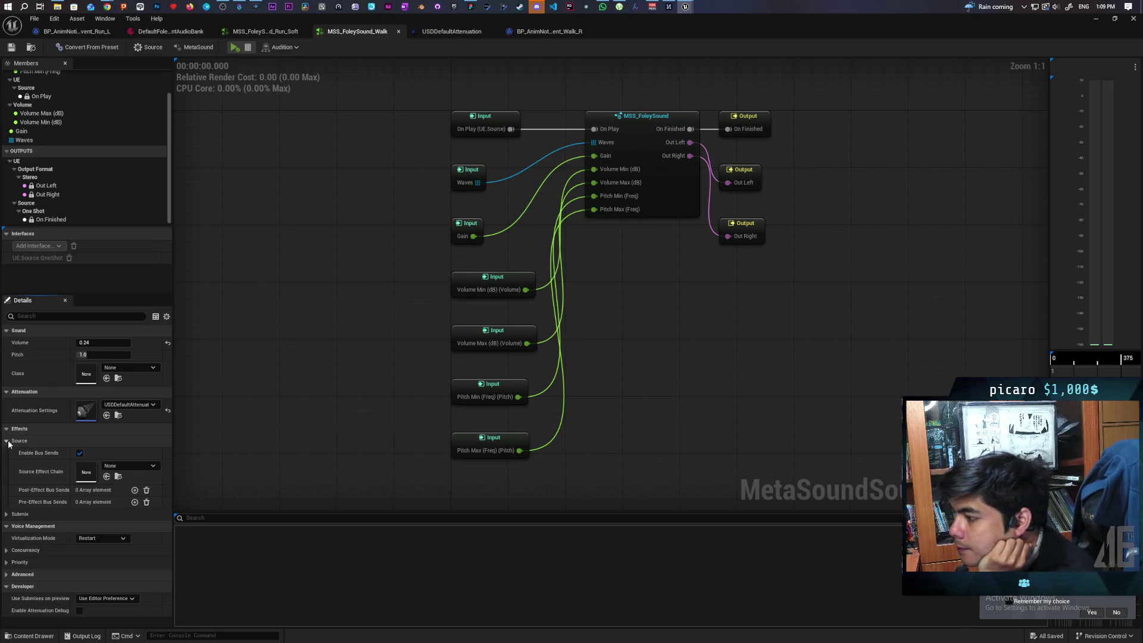
pyautogui.moveTo(112, 5)
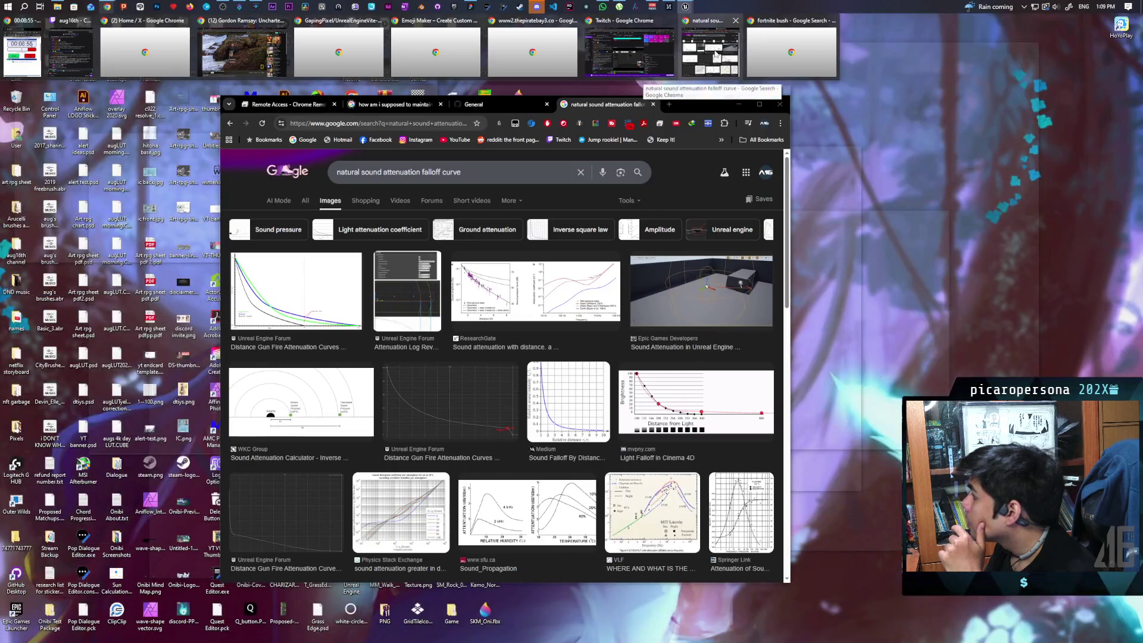
# Search 'attenuation not working gasp footsteps ue5' and open the AI footstep attenuation forum thread
pyautogui.click(717, 54)
pyautogui.click(428, 124)
pyautogui.write('at')
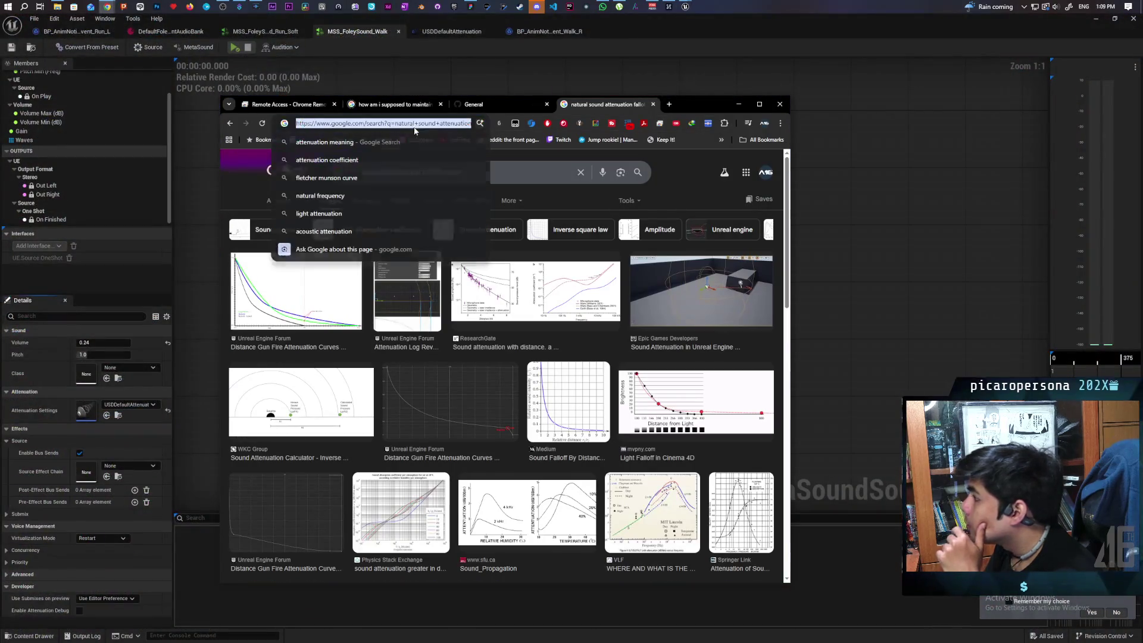
pyautogui.write('tenuation no')
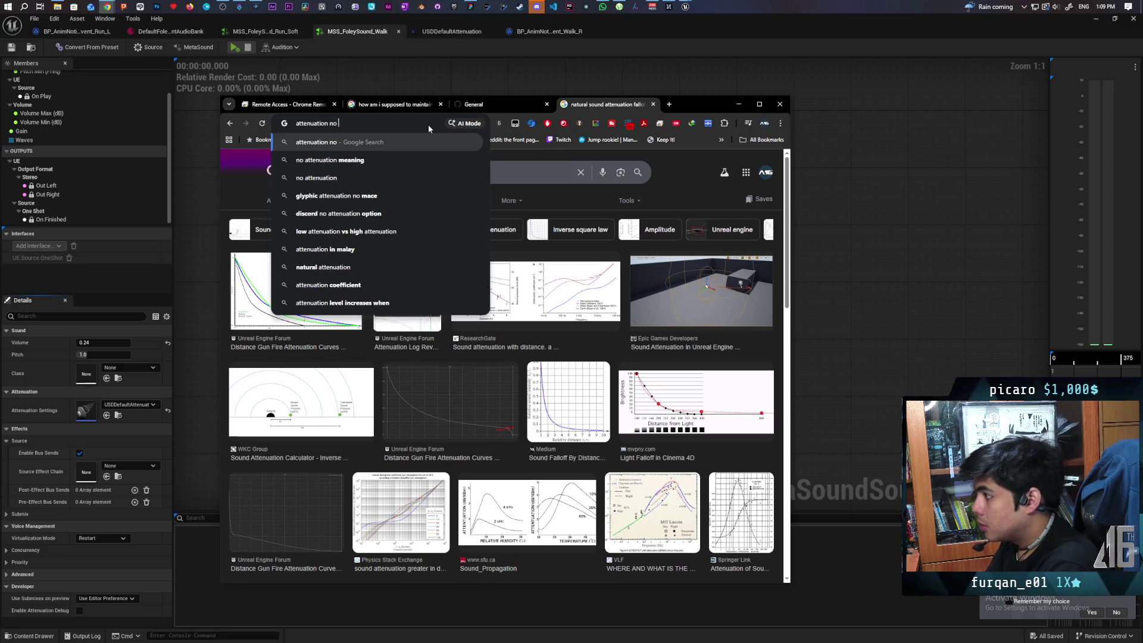
pyautogui.write(' to')
pyautogui.press('BackSpace')
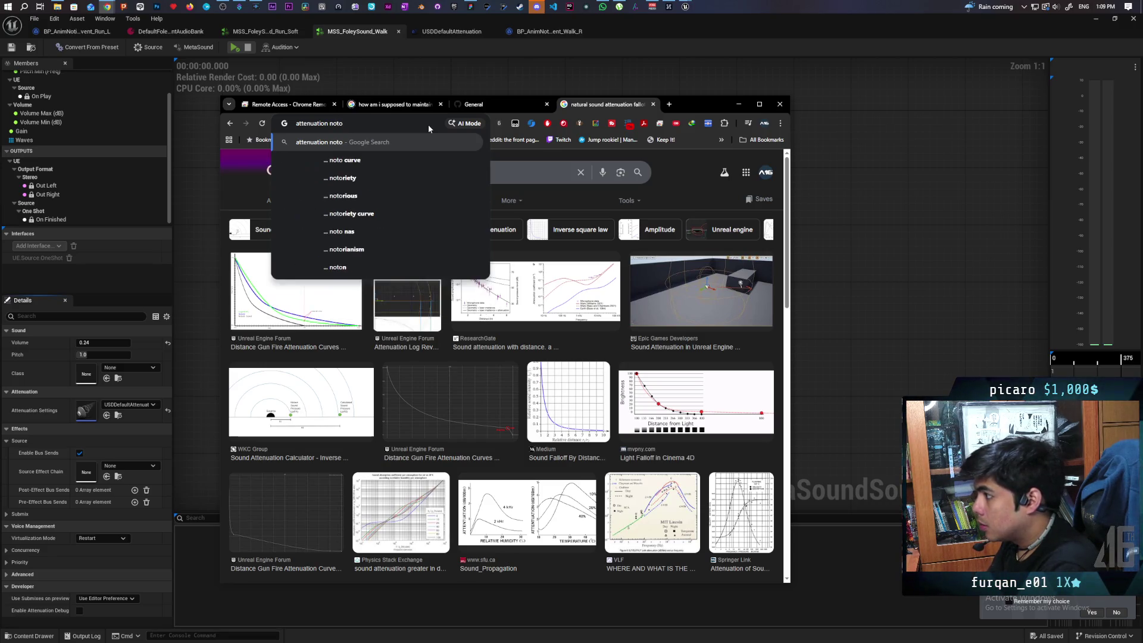
pyautogui.write('working ')
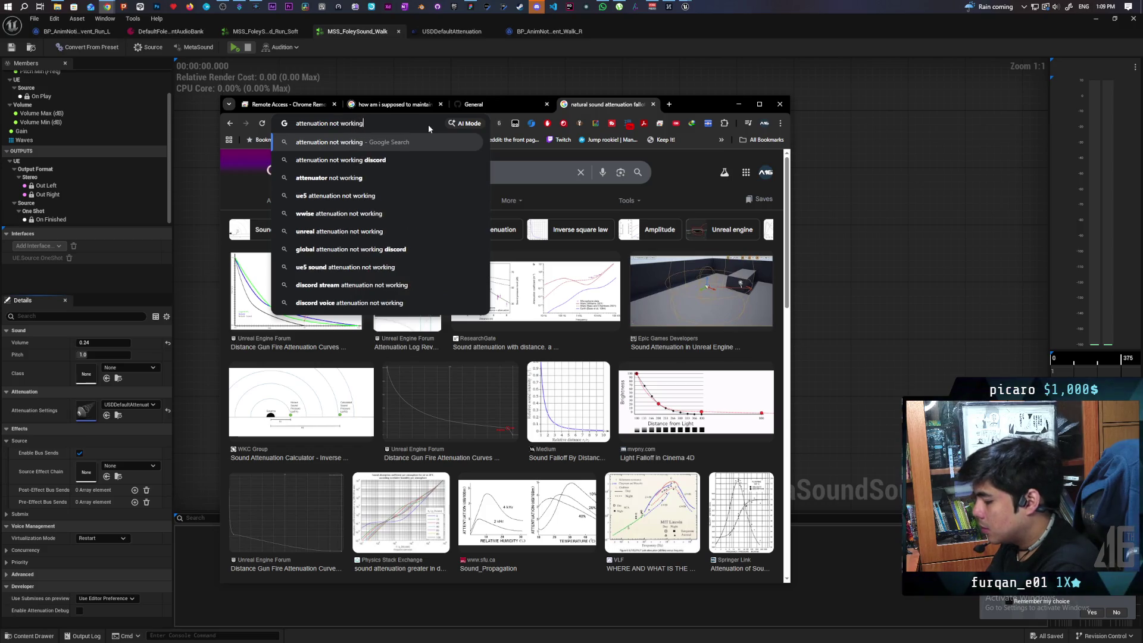
pyautogui.write('gasp ')
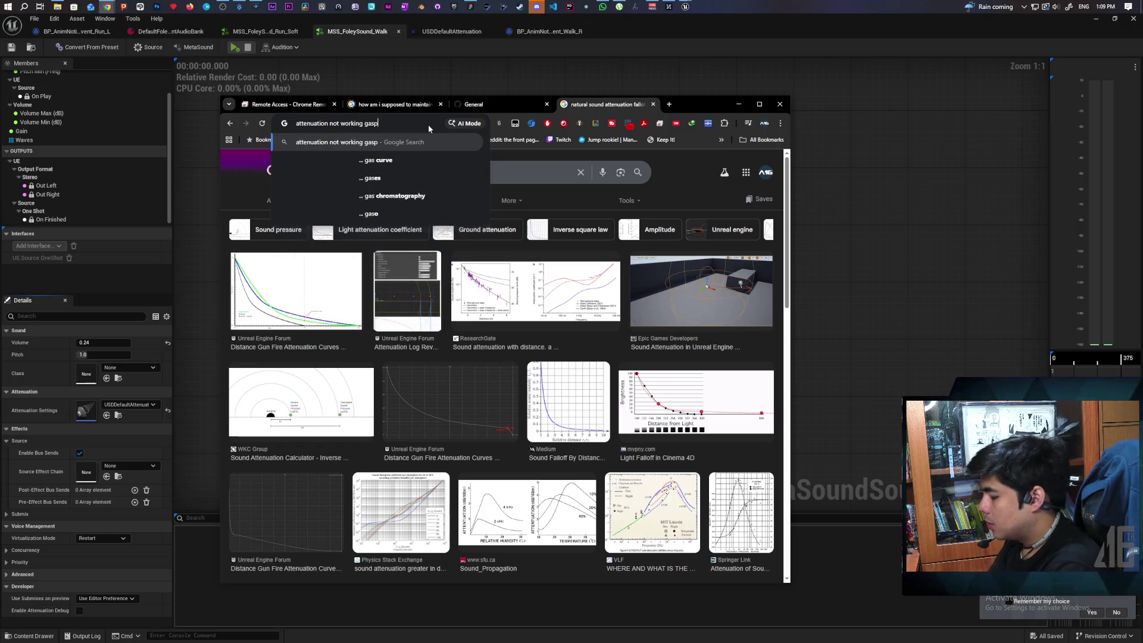
pyautogui.write('footste')
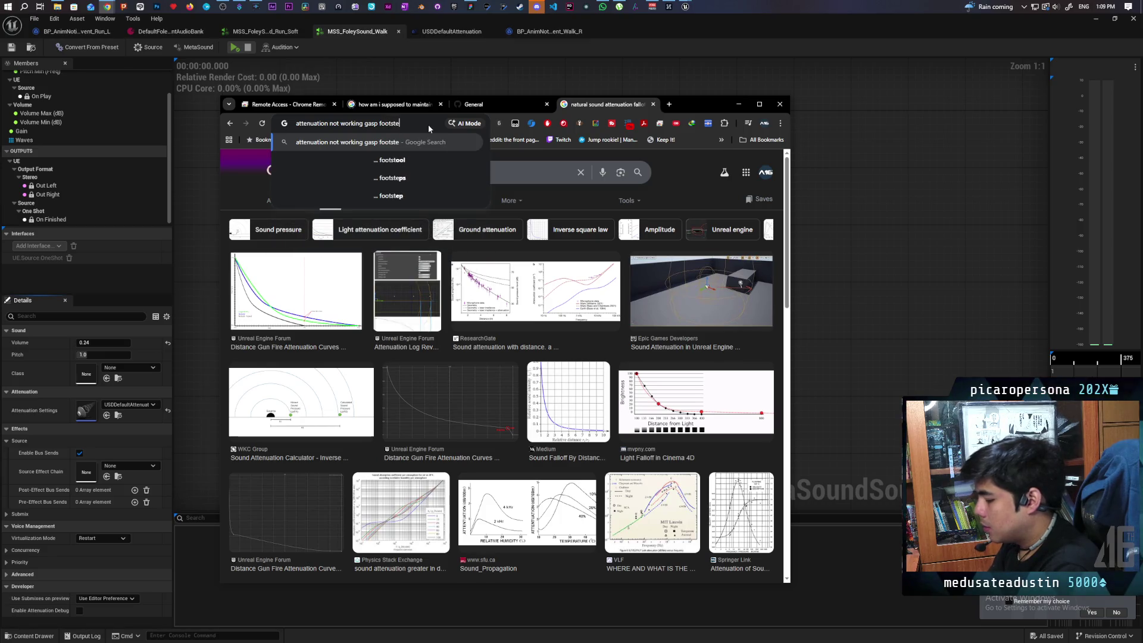
pyautogui.write('ps ue5')
pyautogui.press('Return')
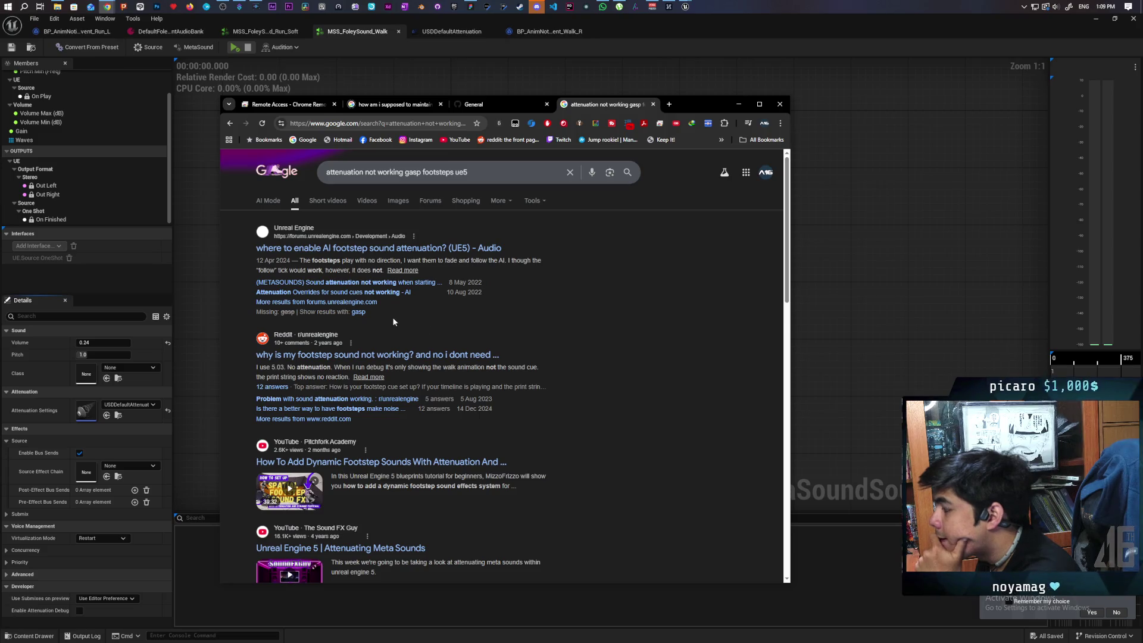
pyautogui.click(360, 249)
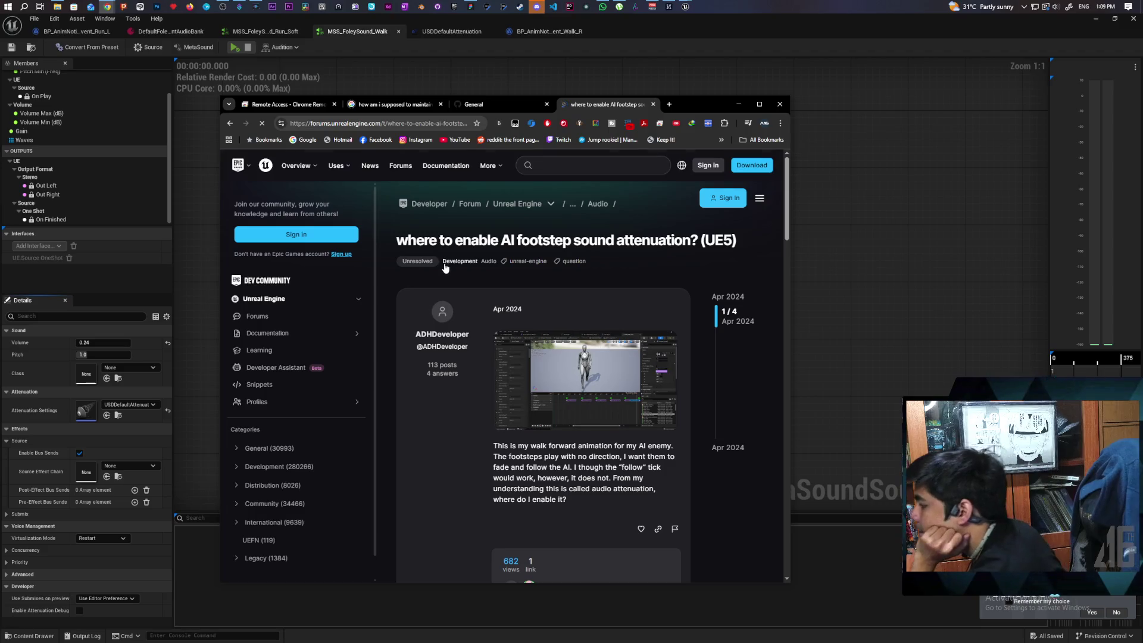
# Read the reply on footstep bone location and attenuation, then minimize Chrome
pyautogui.scroll(-10, 443, 255)
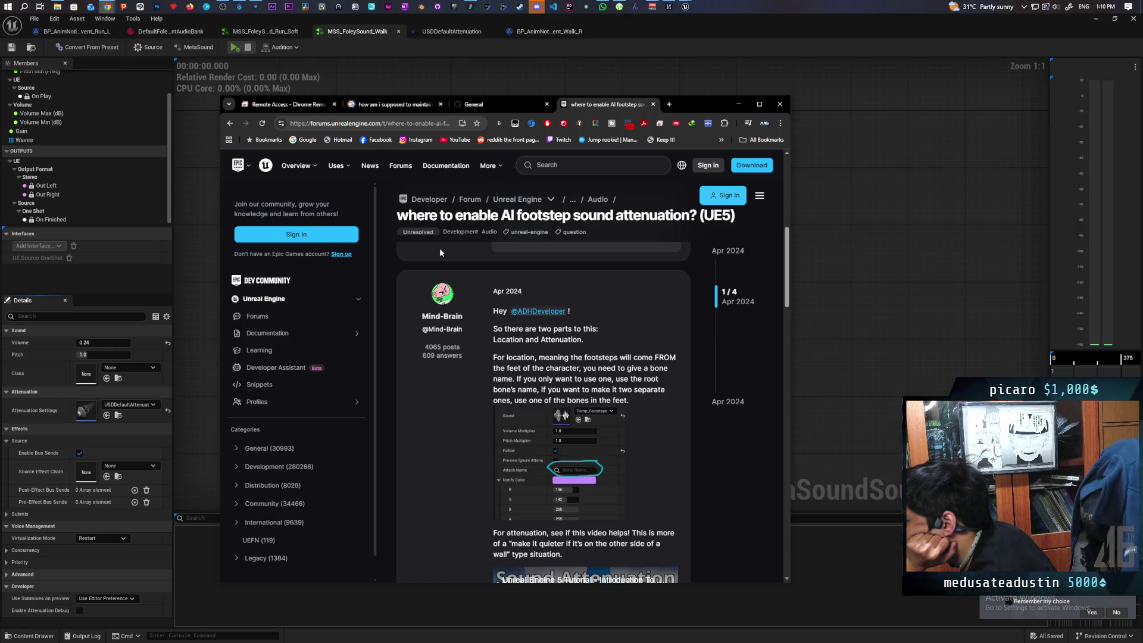
pyautogui.scroll(-4, 440, 249)
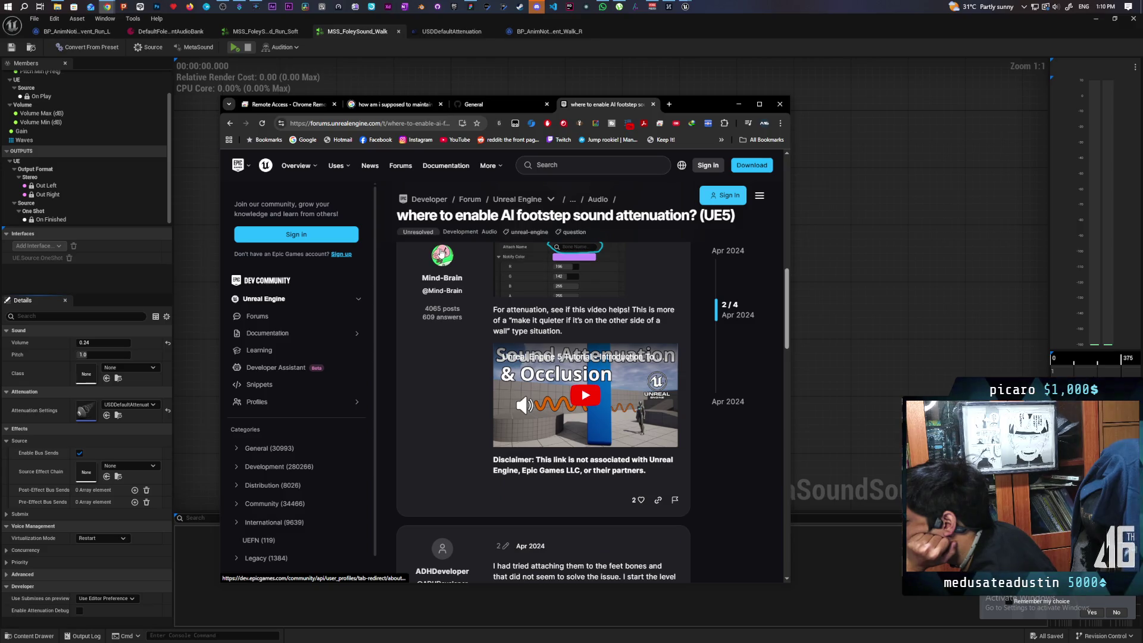
pyautogui.scroll(2, 441, 254)
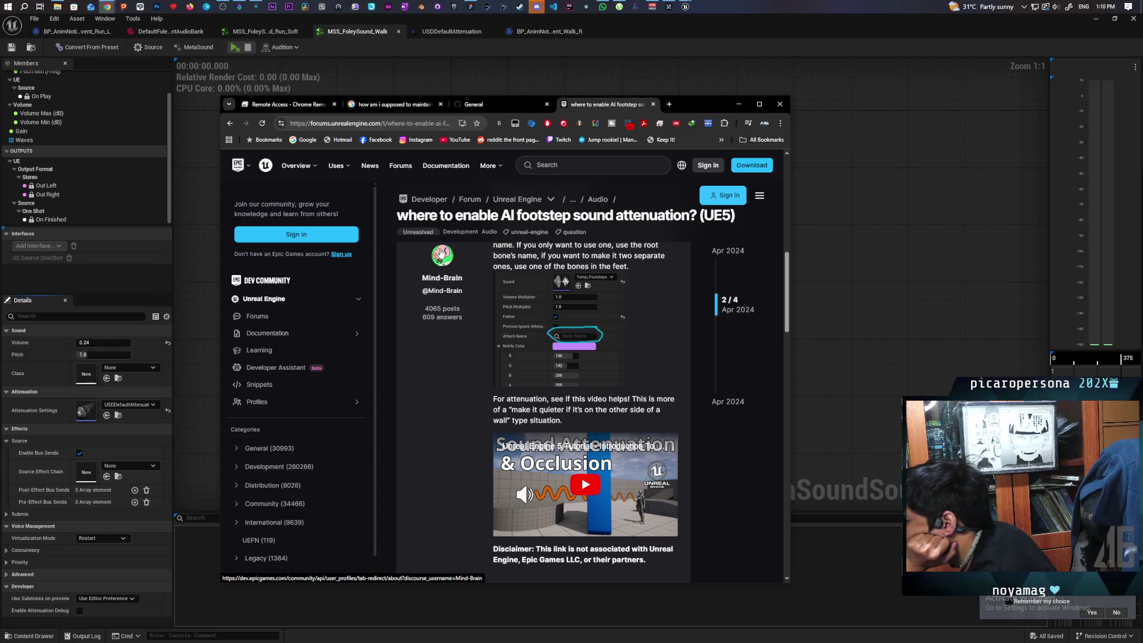
pyautogui.scroll(2, 441, 254)
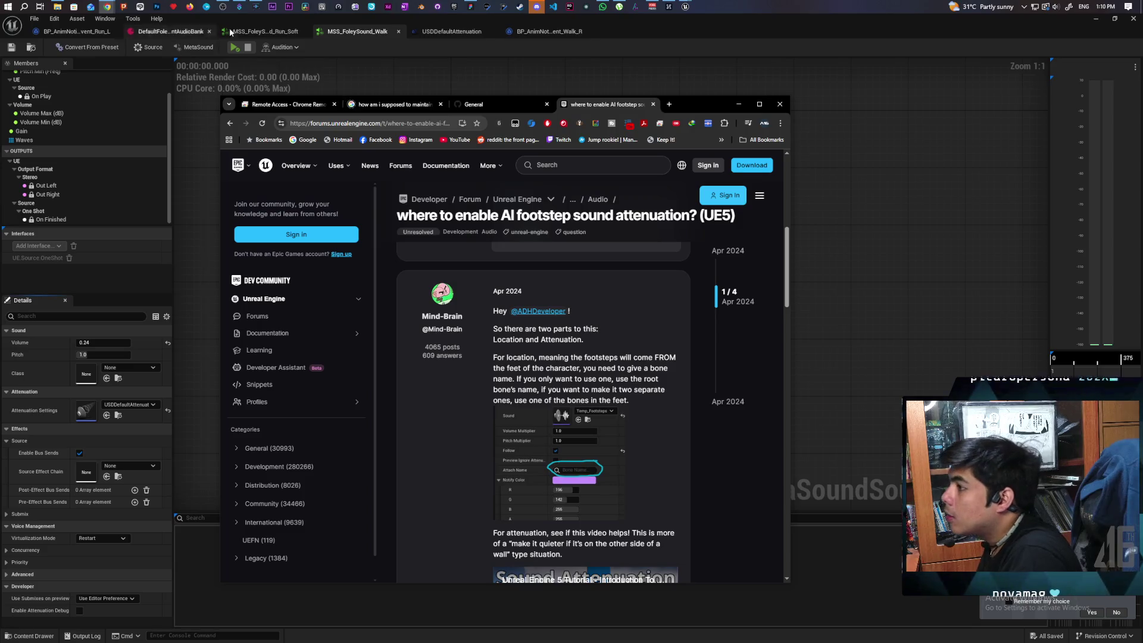
pyautogui.click(684, 7)
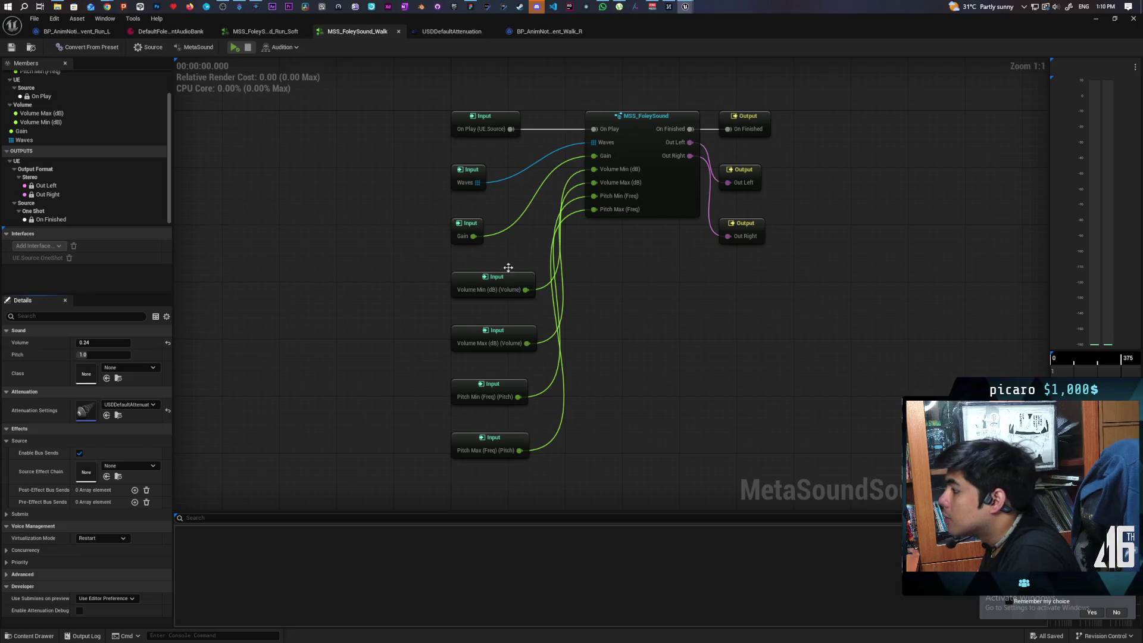
# Return to the M_Neutral_Walk_Loop_F animation and select the first FoleyEvent Walk notify on Footstep Left
pyautogui.moveTo(684, 9)
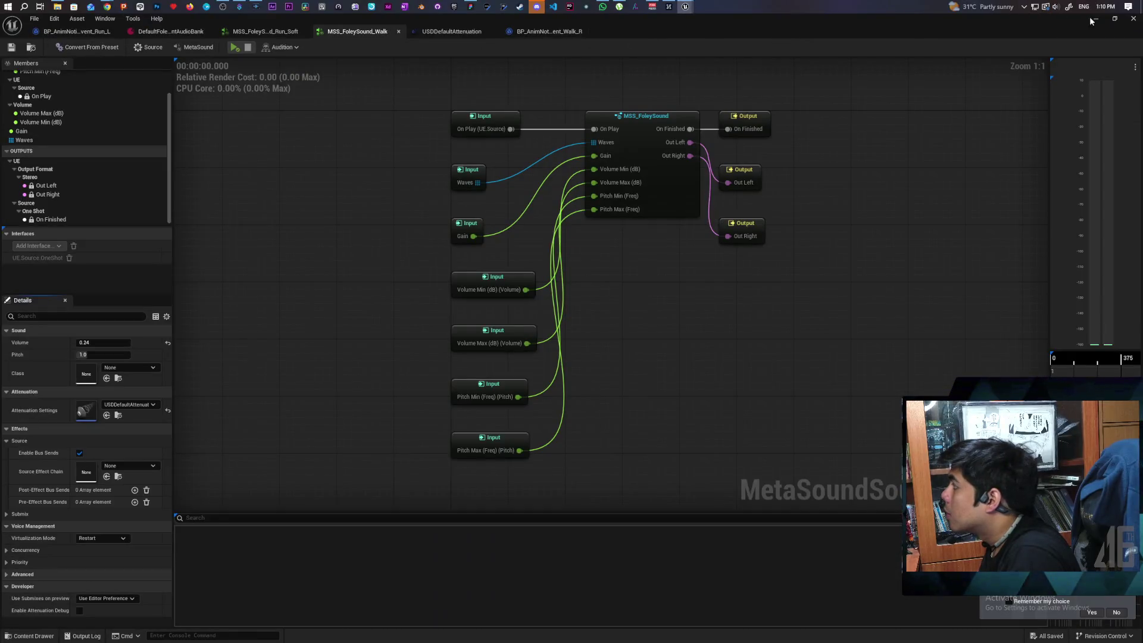
pyautogui.click(1093, 18)
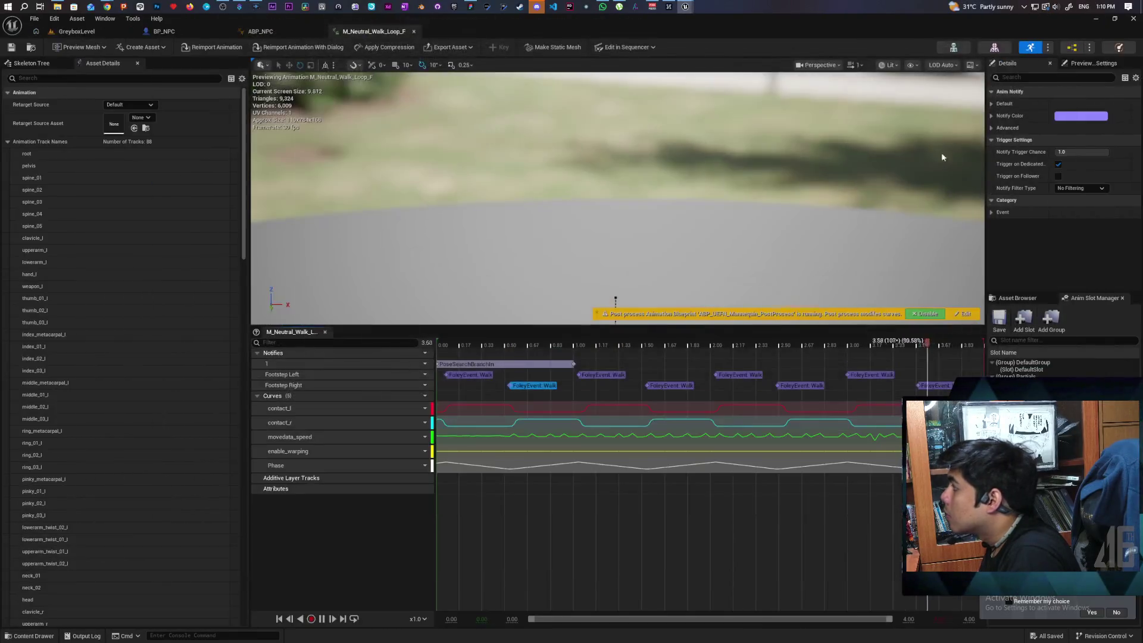
pyautogui.click(481, 378)
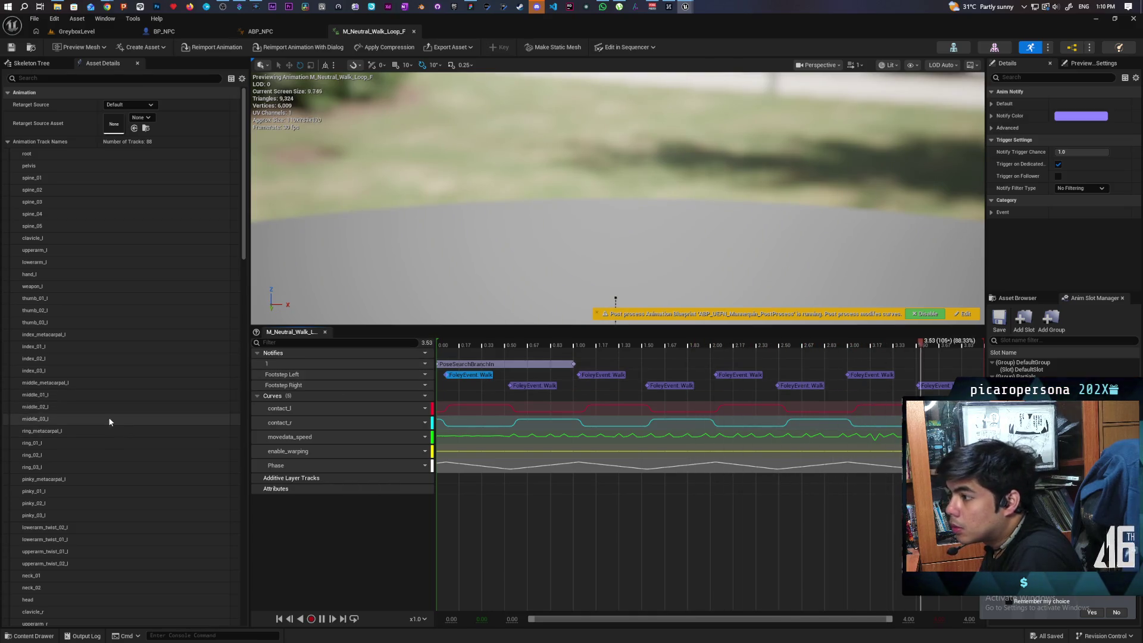
pyautogui.scroll(-10, 109, 422)
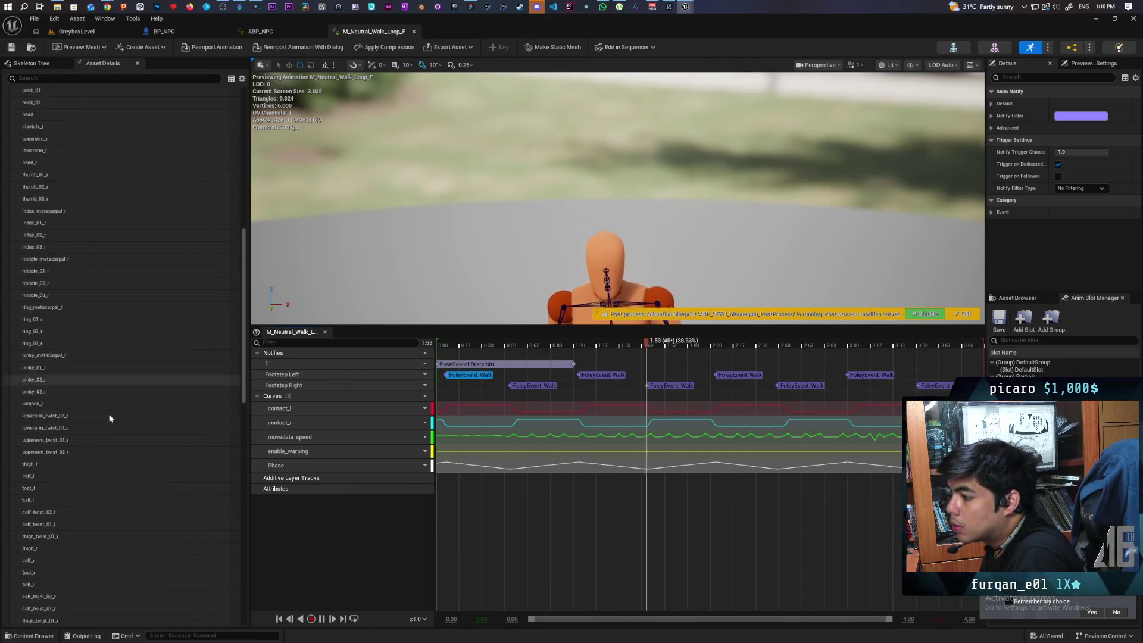
pyautogui.scroll(-15, 109, 417)
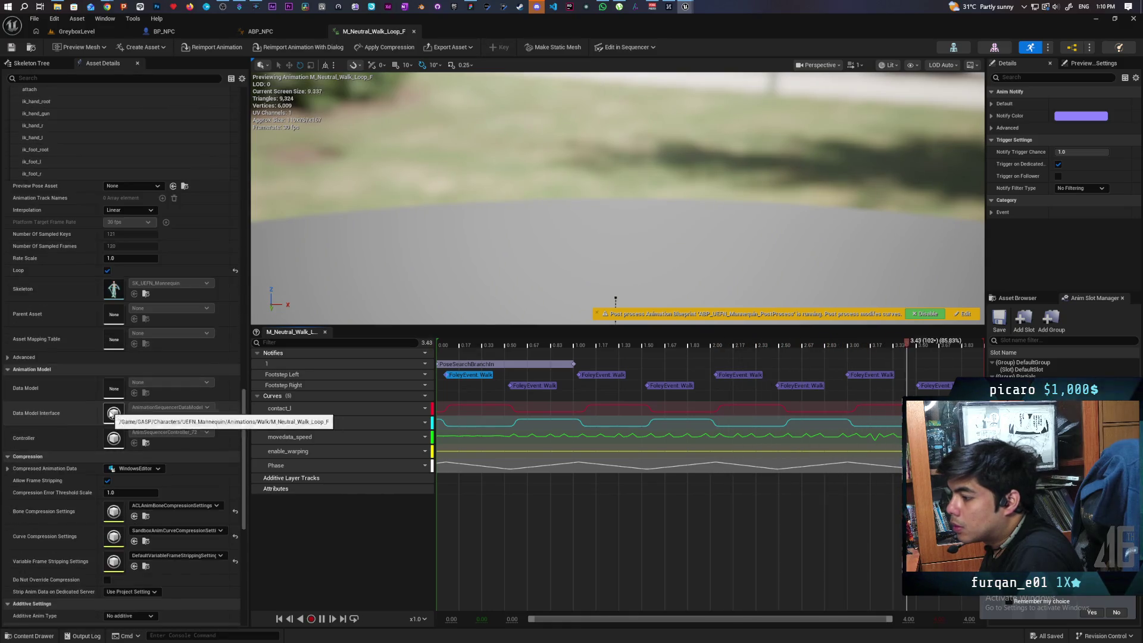
pyautogui.scroll(-10, 111, 415)
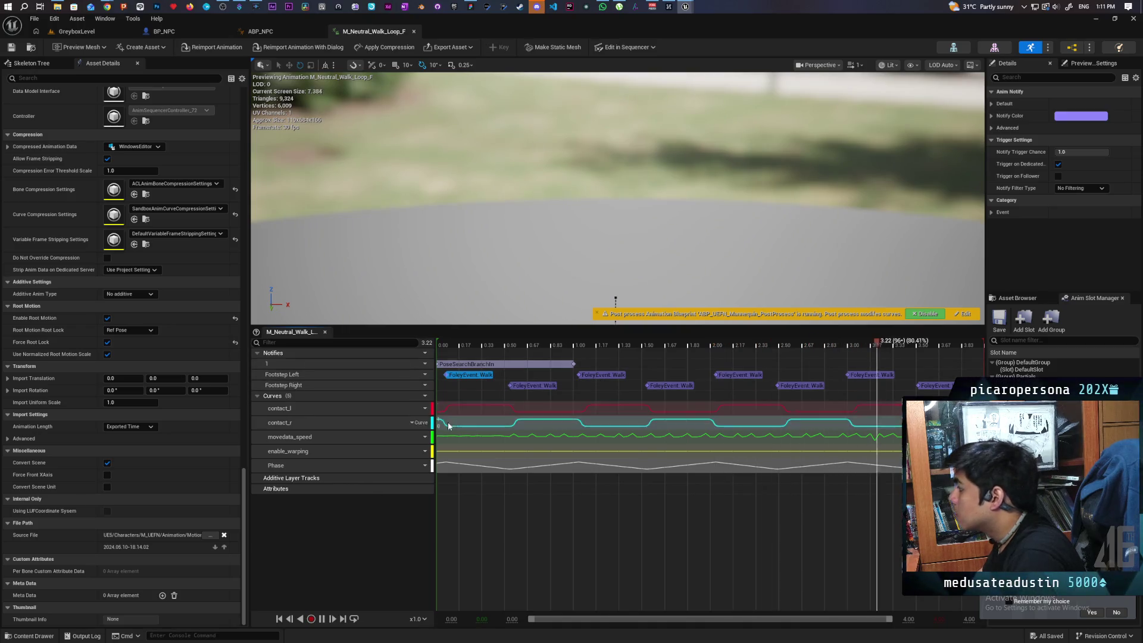
pyautogui.click(489, 388)
pyautogui.click(470, 374)
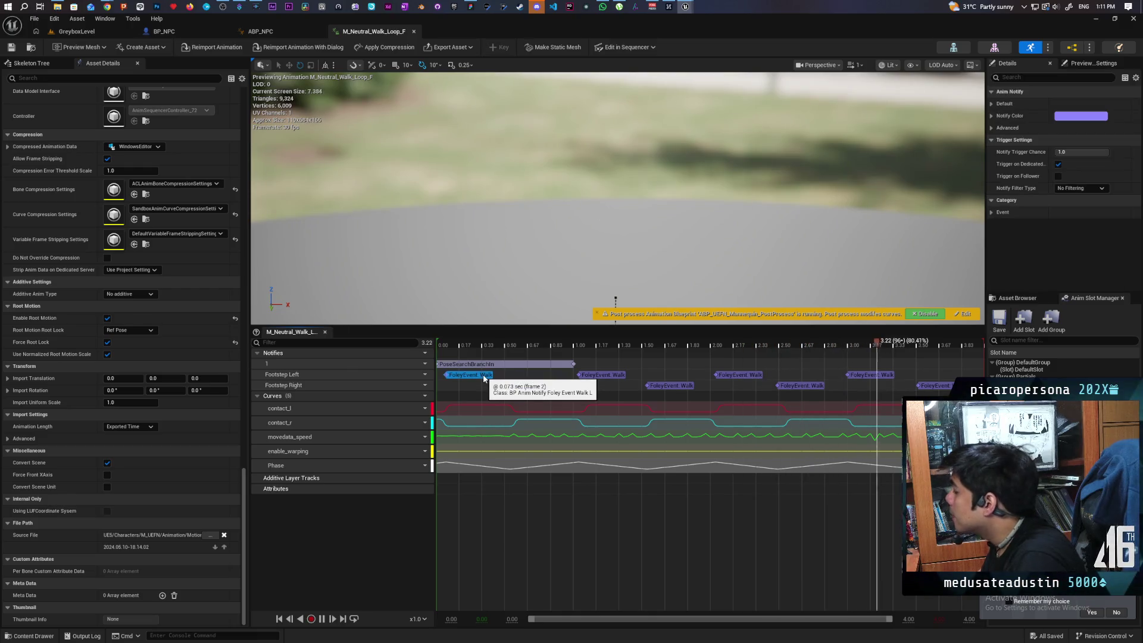
# Enable Trigger on Follower with No Filtering, leaving event Foley.Event.Walk, side Left, multipliers 1.0
pyautogui.click(991, 104)
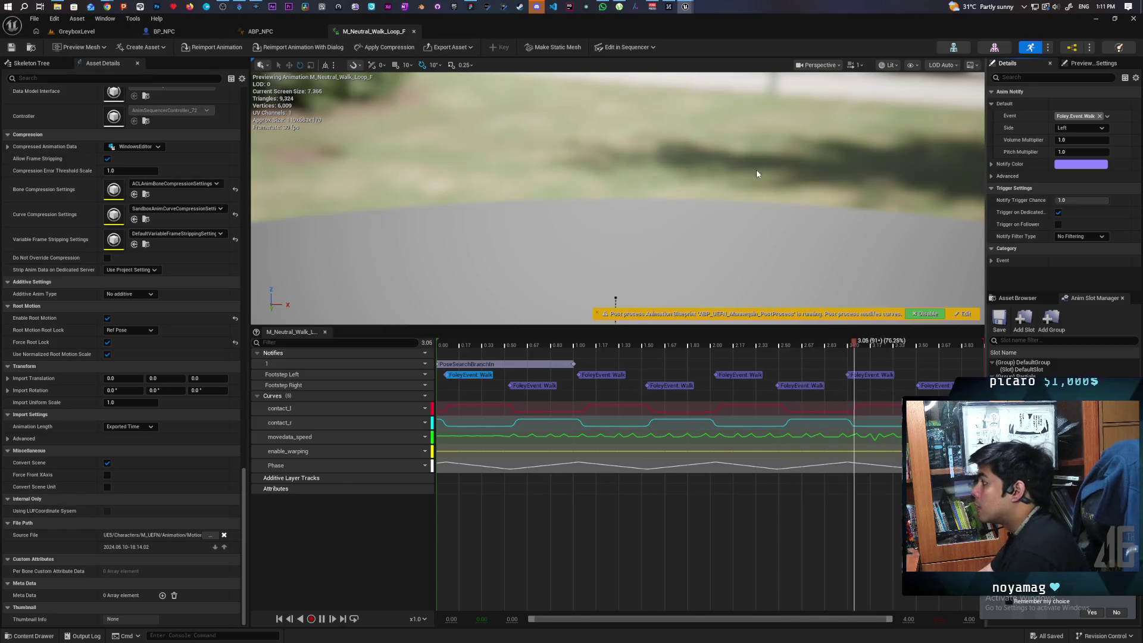
pyautogui.moveTo(113, 10)
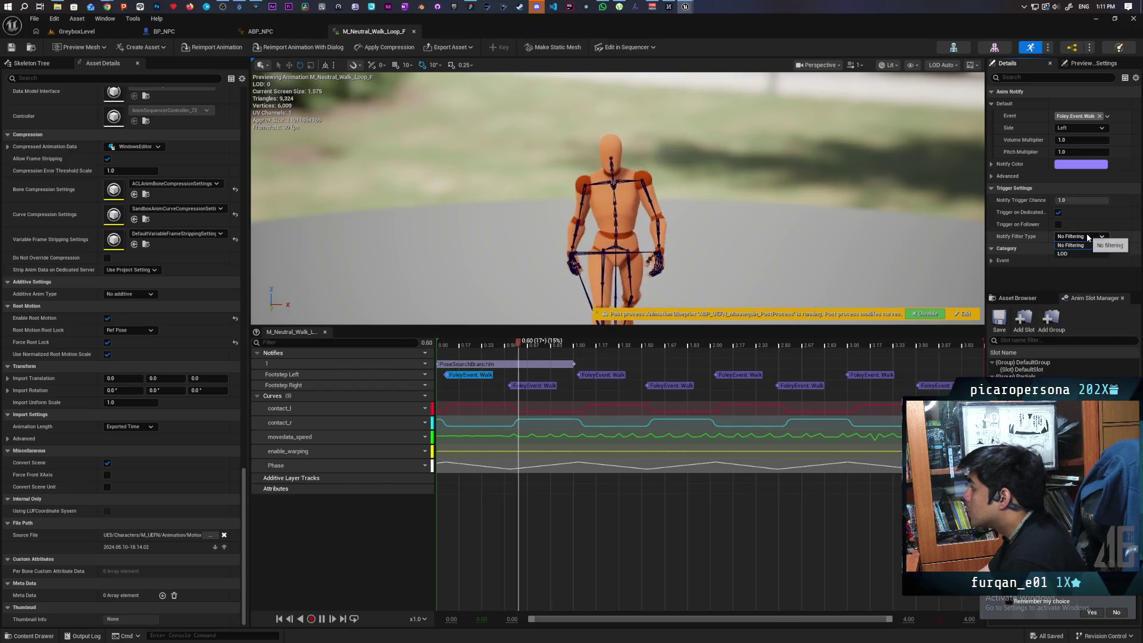
pyautogui.click(1080, 236)
pyautogui.click(1034, 273)
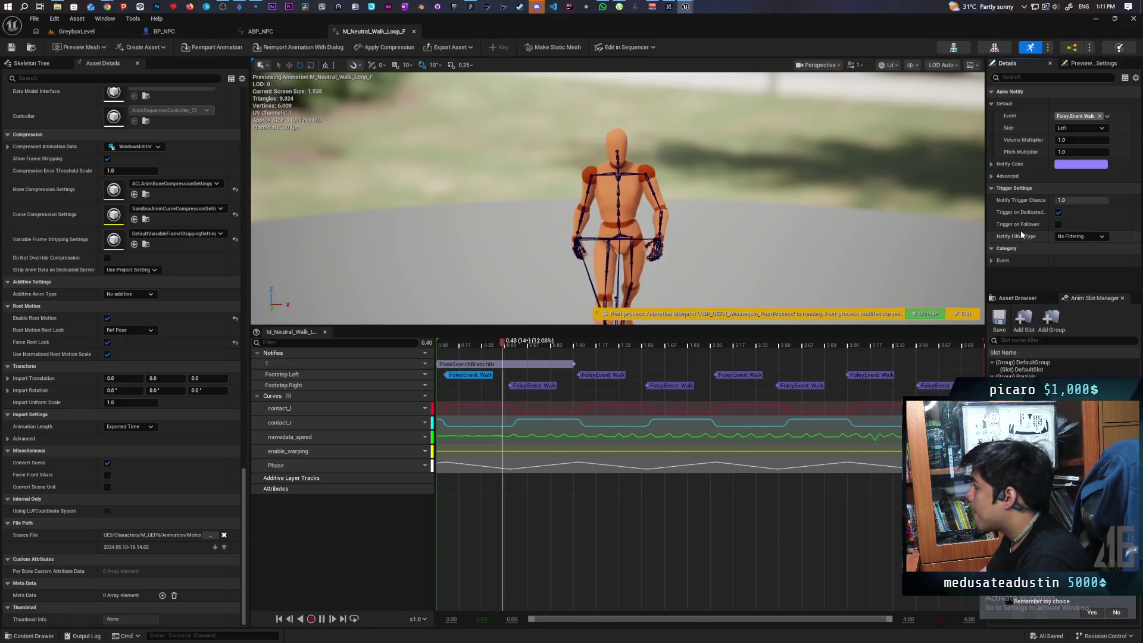
pyautogui.click(1058, 226)
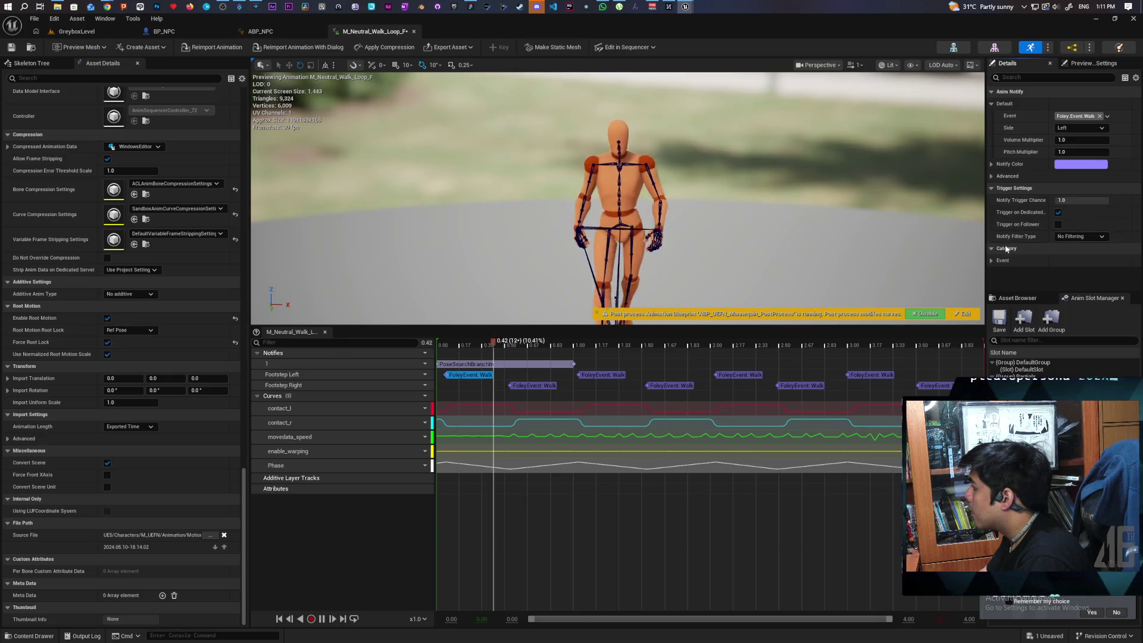
pyautogui.click(992, 182)
pyautogui.click(992, 179)
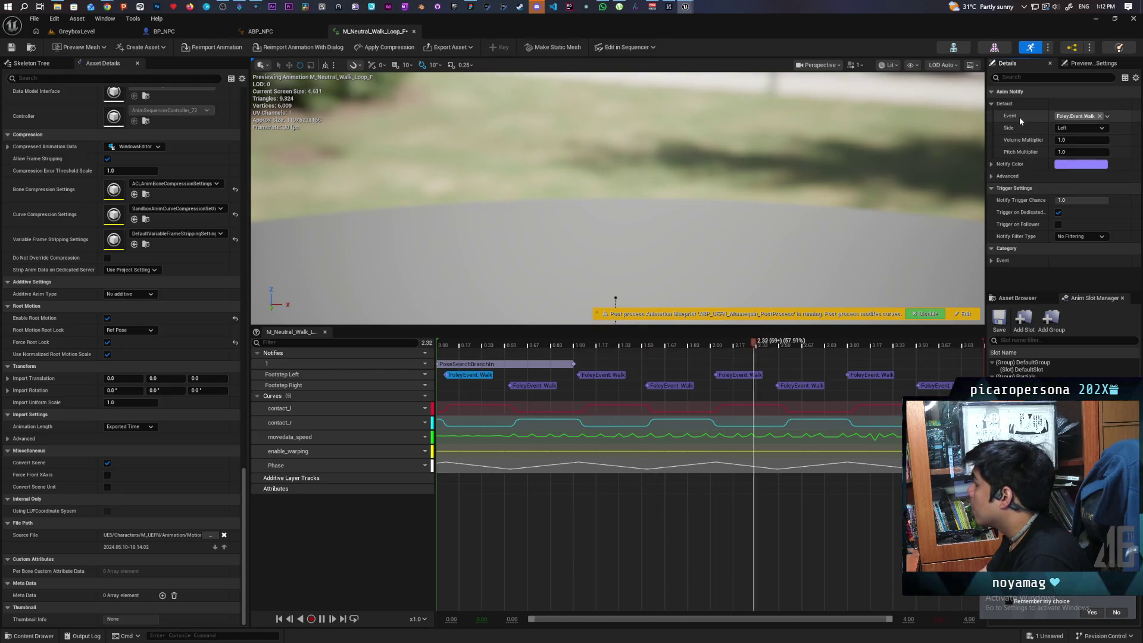
pyautogui.click(992, 262)
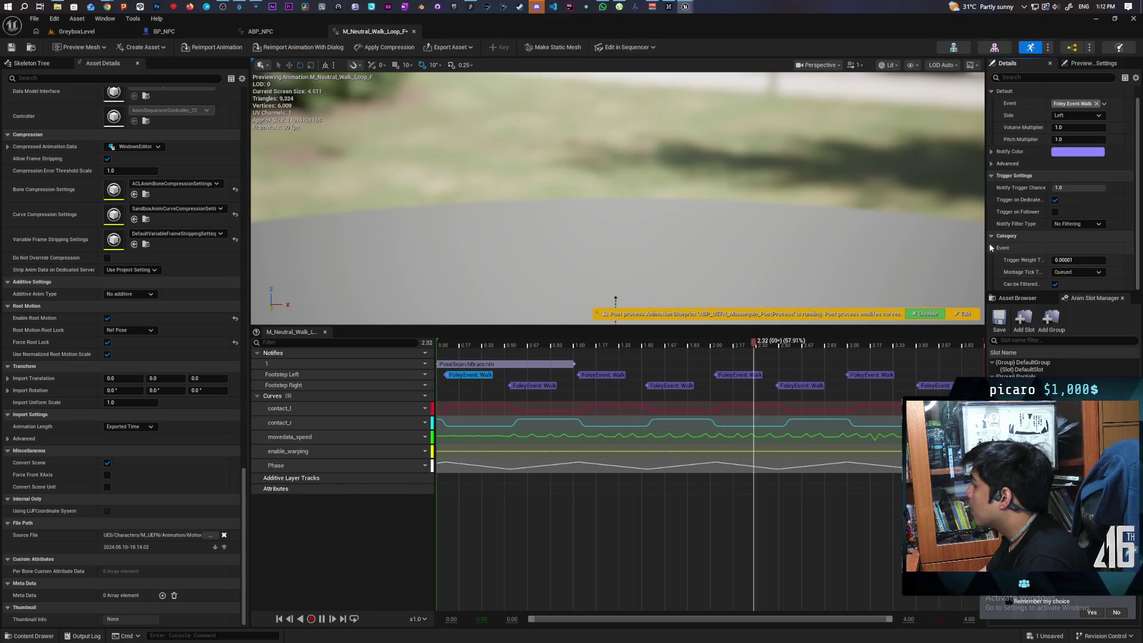
pyautogui.click(994, 248)
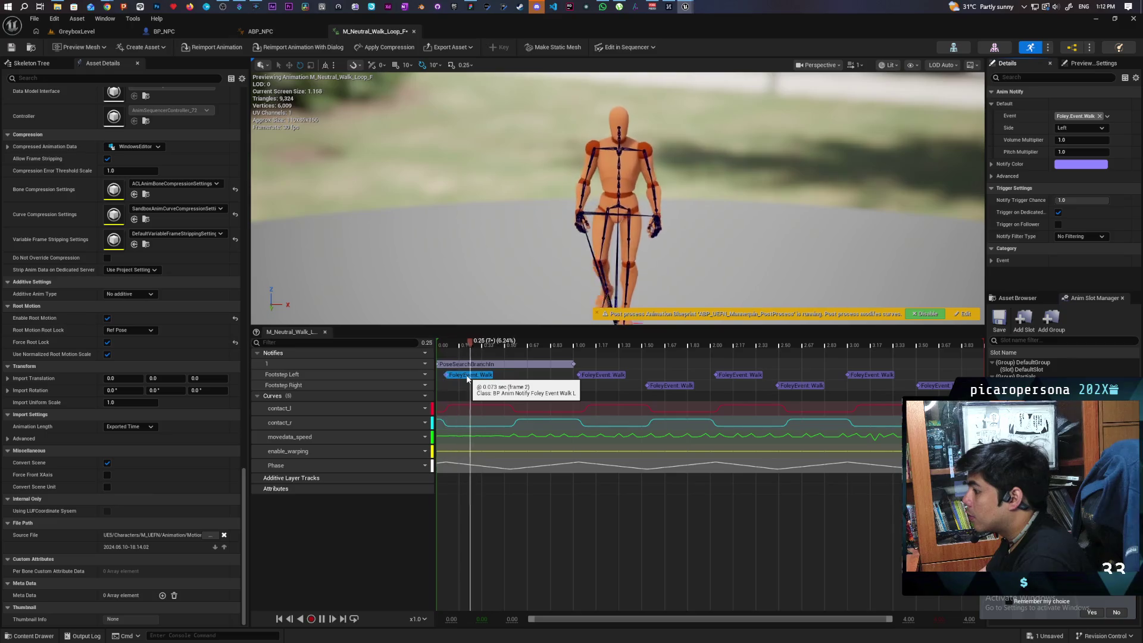
# Open the BP_AnimNotify_FoleyEvent_Walk_L blueprint from the walk notify's context menu
pyautogui.rightClick(467, 379)
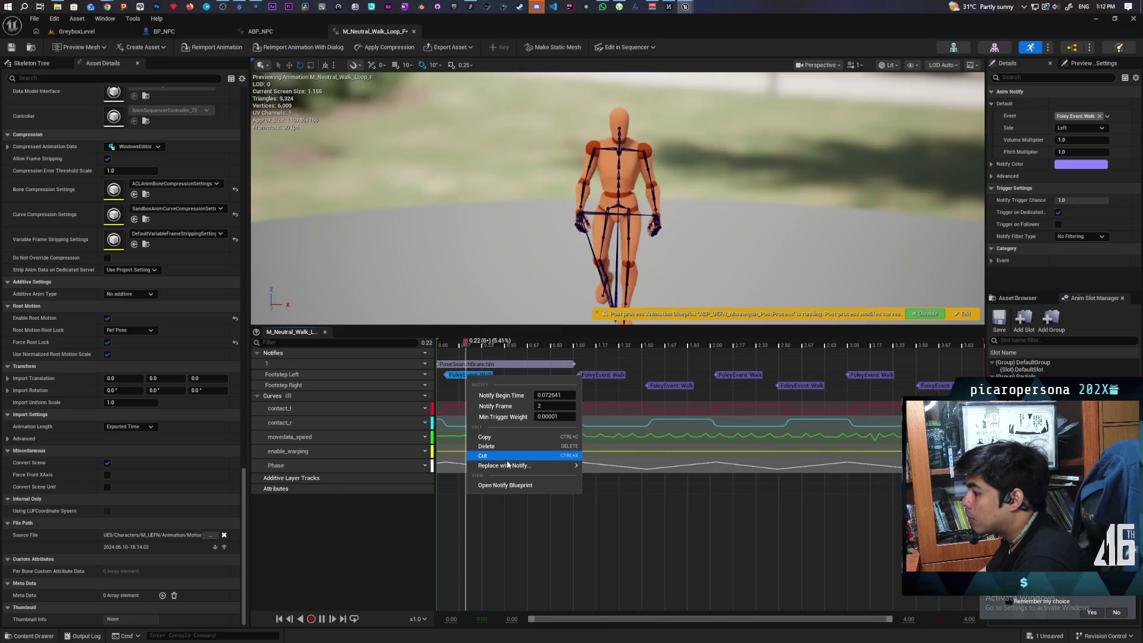
pyautogui.moveTo(513, 467)
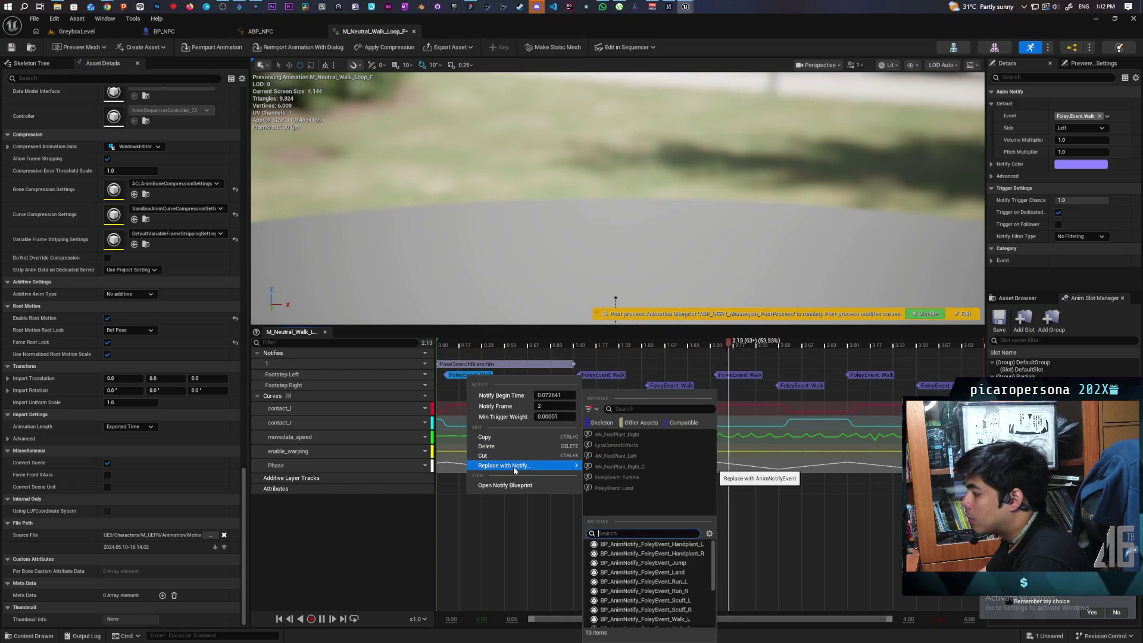
pyautogui.click(524, 486)
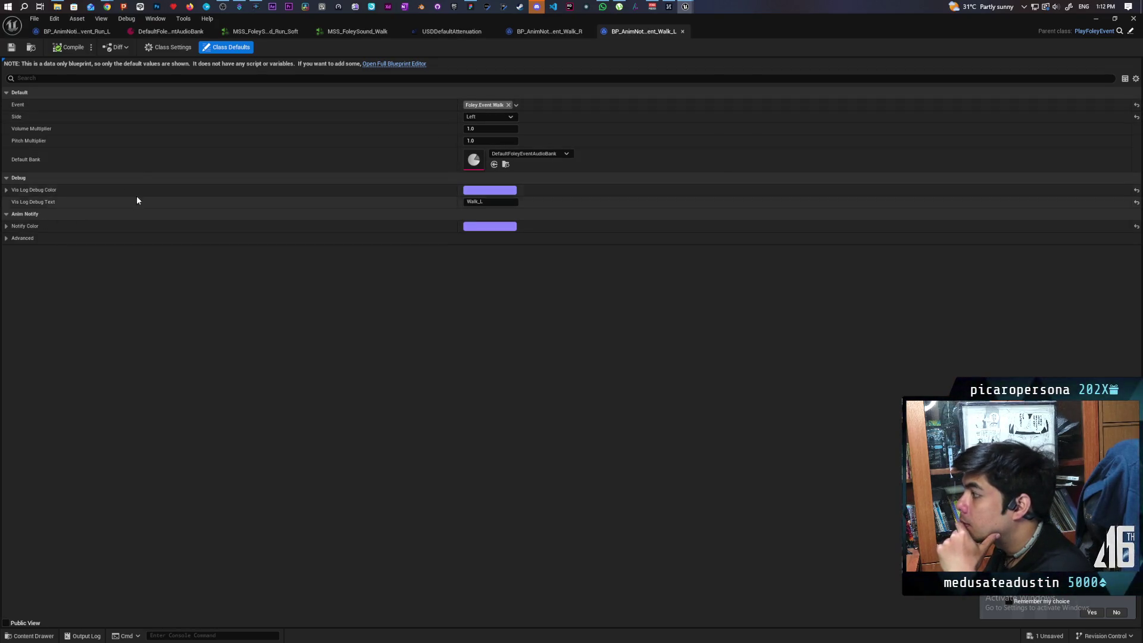
# Search its Class Defaults for an attenuation property, then open the DefaultFoleyEventAudioBank asset
pyautogui.click(100, 77)
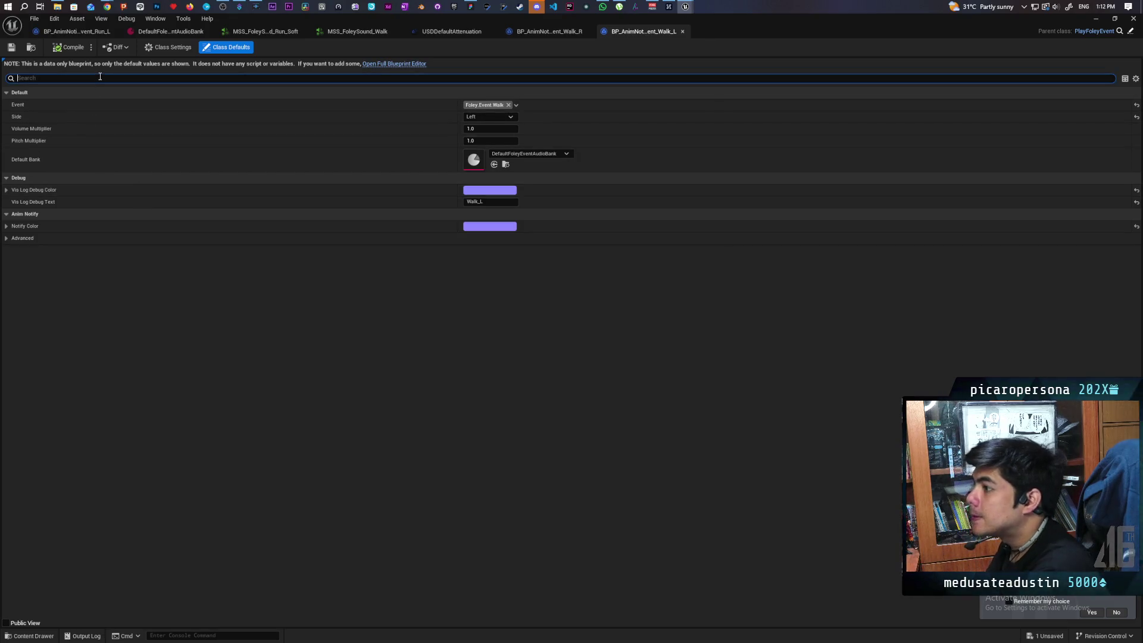
pyautogui.write('matta')
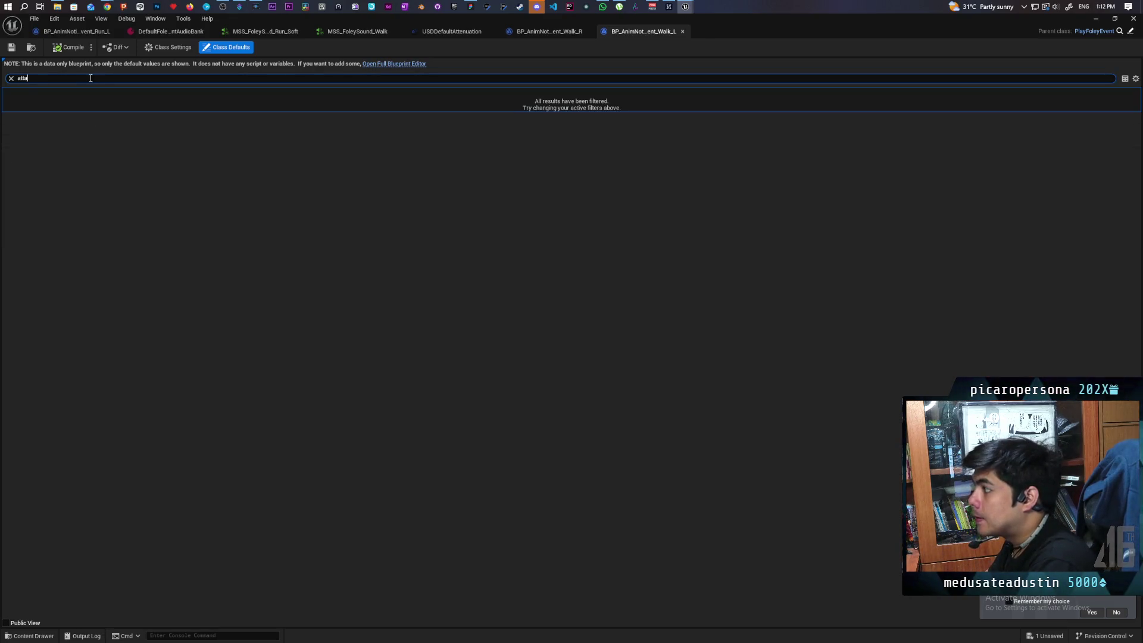
pyautogui.click(11, 78)
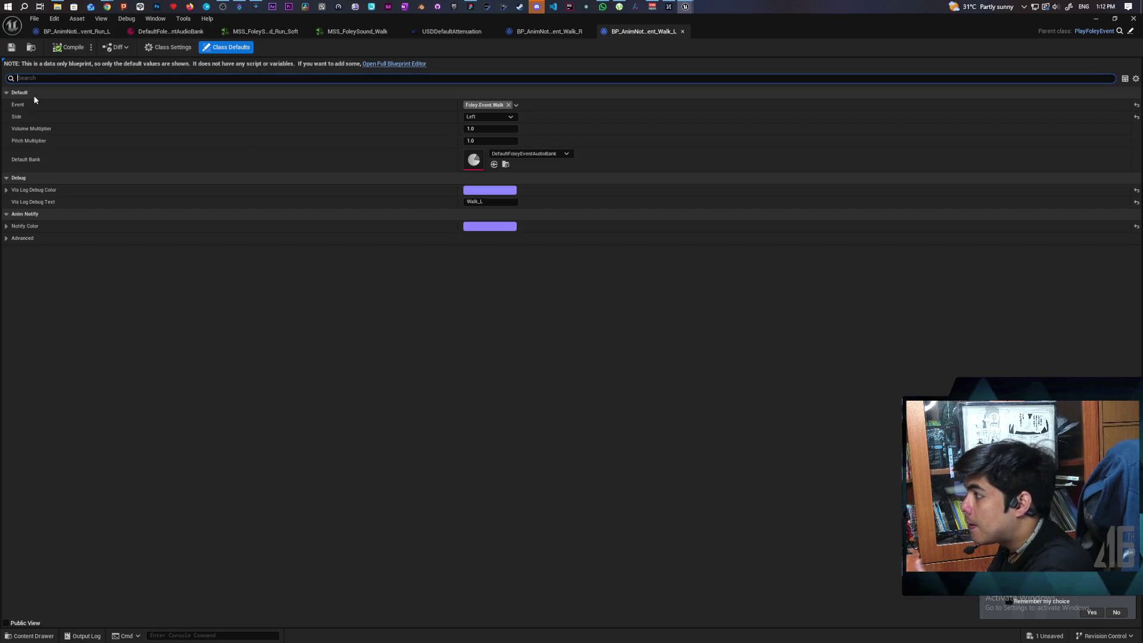
pyautogui.doubleClick(474, 159)
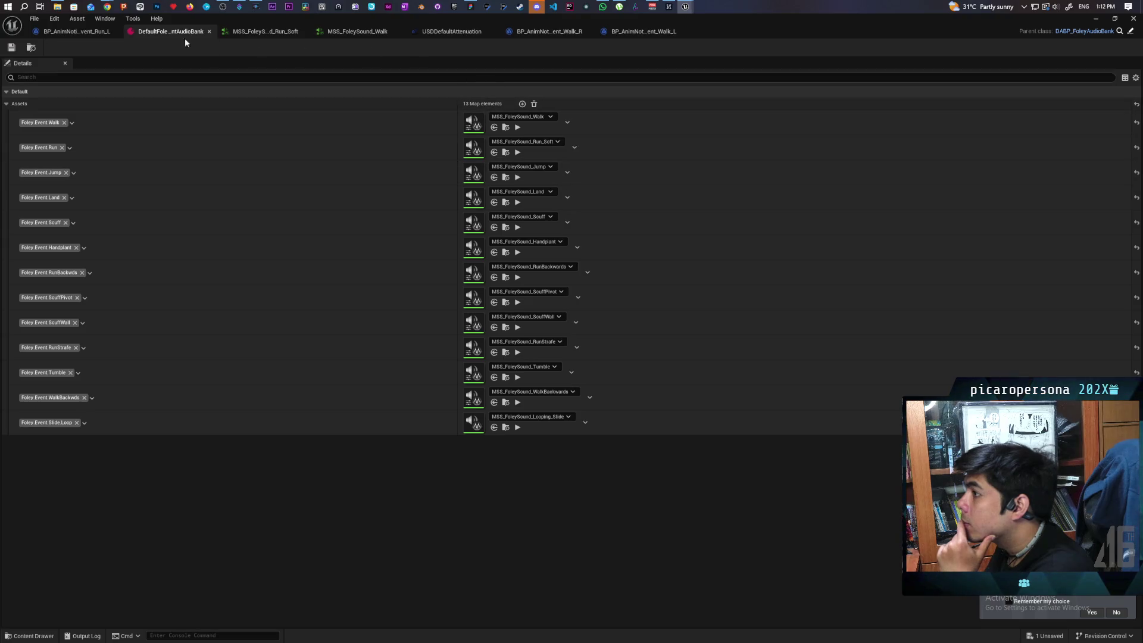
# Switch to the BP_AnimNotify_FoleyEvent_Run_L blueprint and locate it among the AnimNotifies assets
pyautogui.click(92, 33)
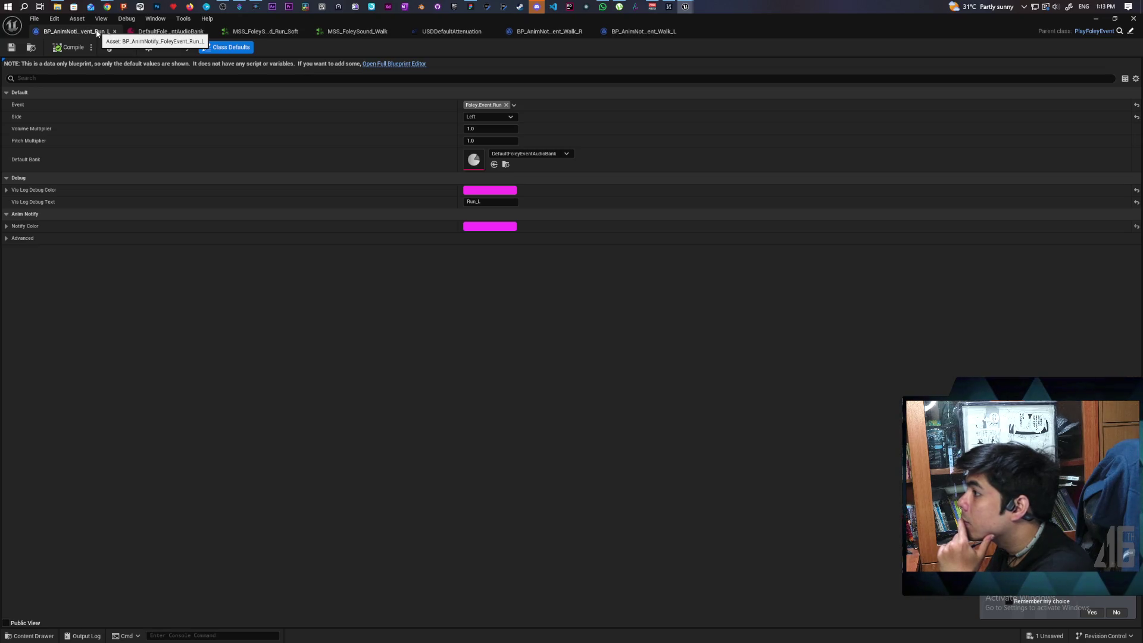
pyautogui.click(32, 47)
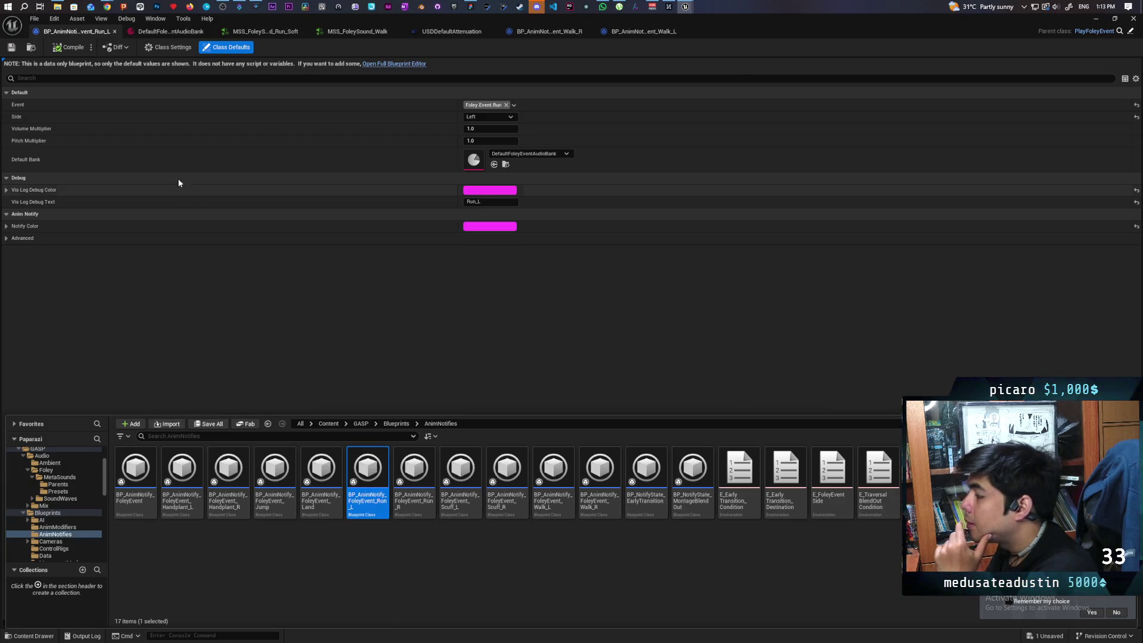
# In Chrome, search for 'anim notify foley event attenuation'
pyautogui.moveTo(107, 6)
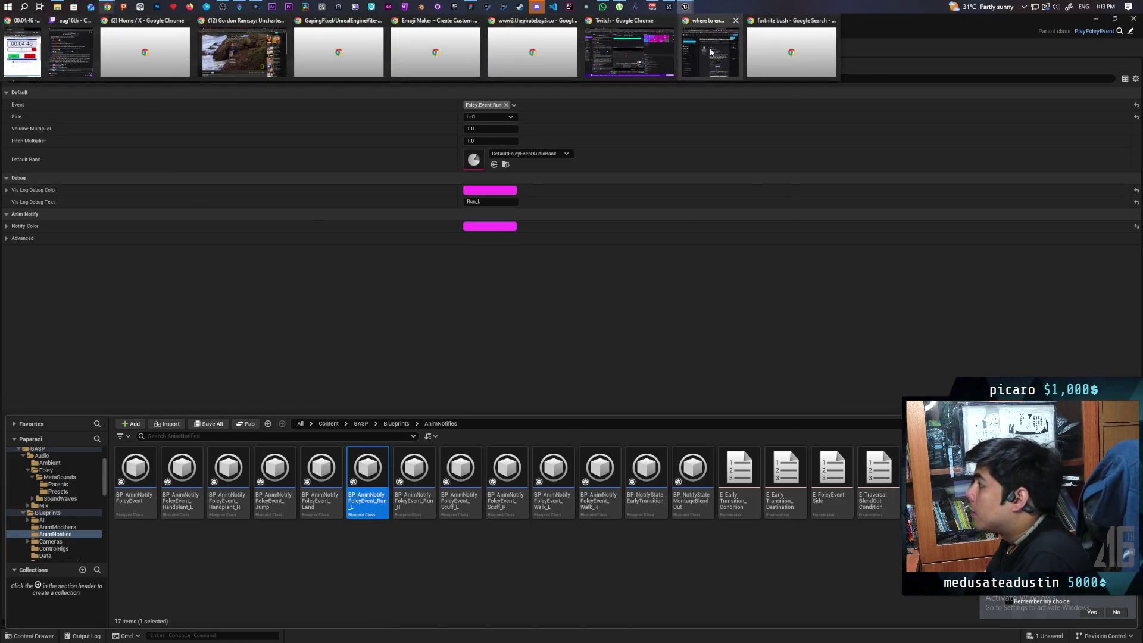
pyautogui.click(709, 52)
pyautogui.click(436, 123)
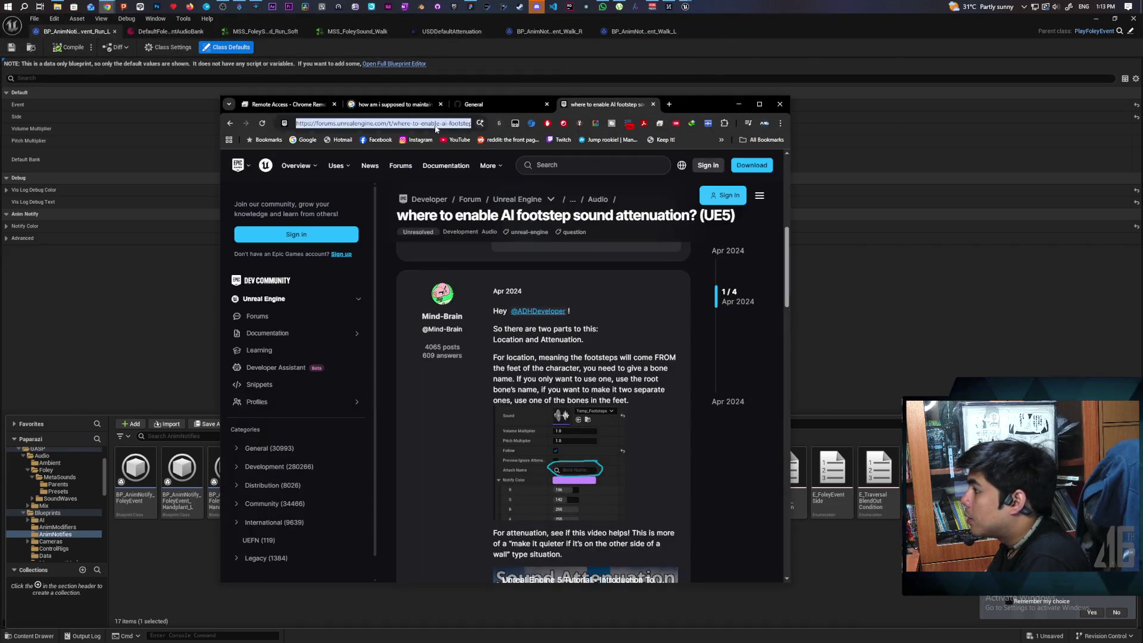
pyautogui.write('anim notify fole')
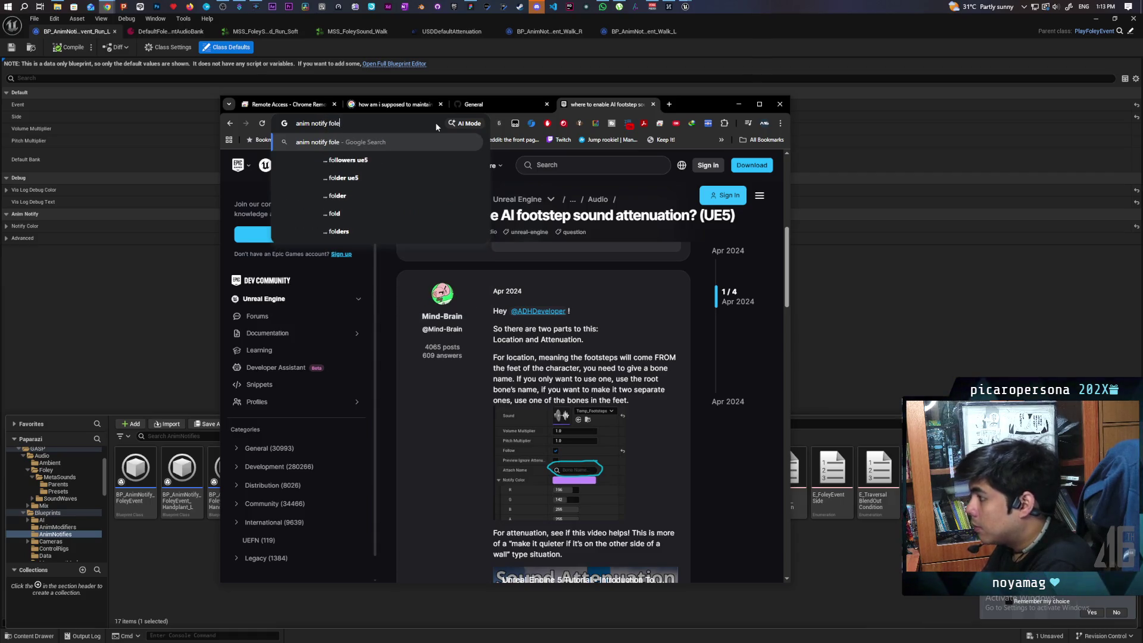
pyautogui.write('y e')
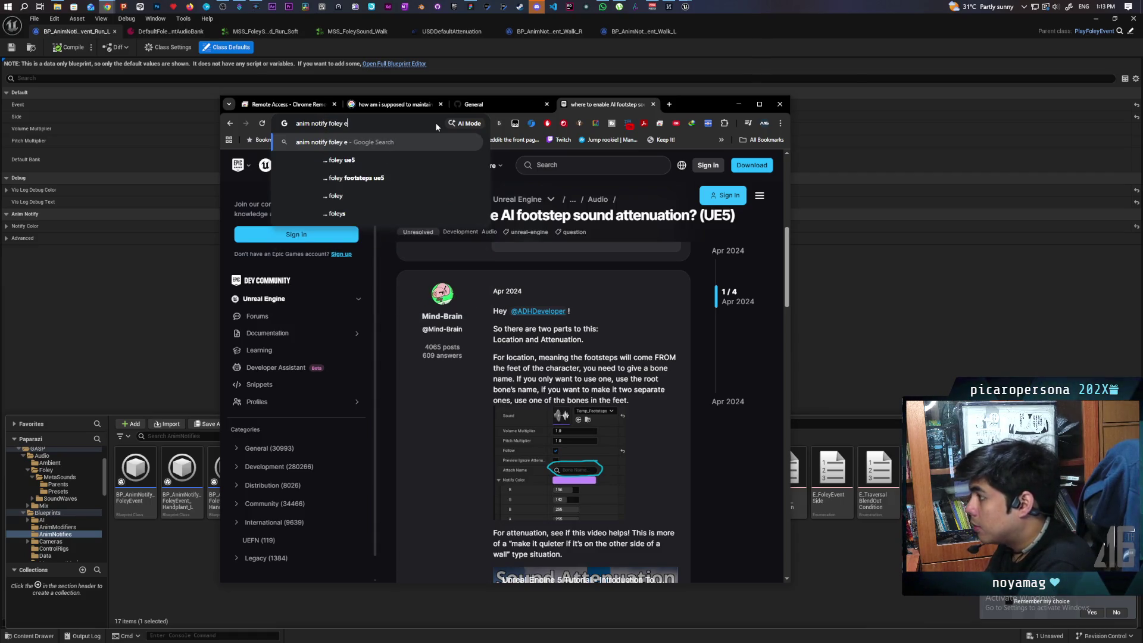
pyautogui.write('vent ')
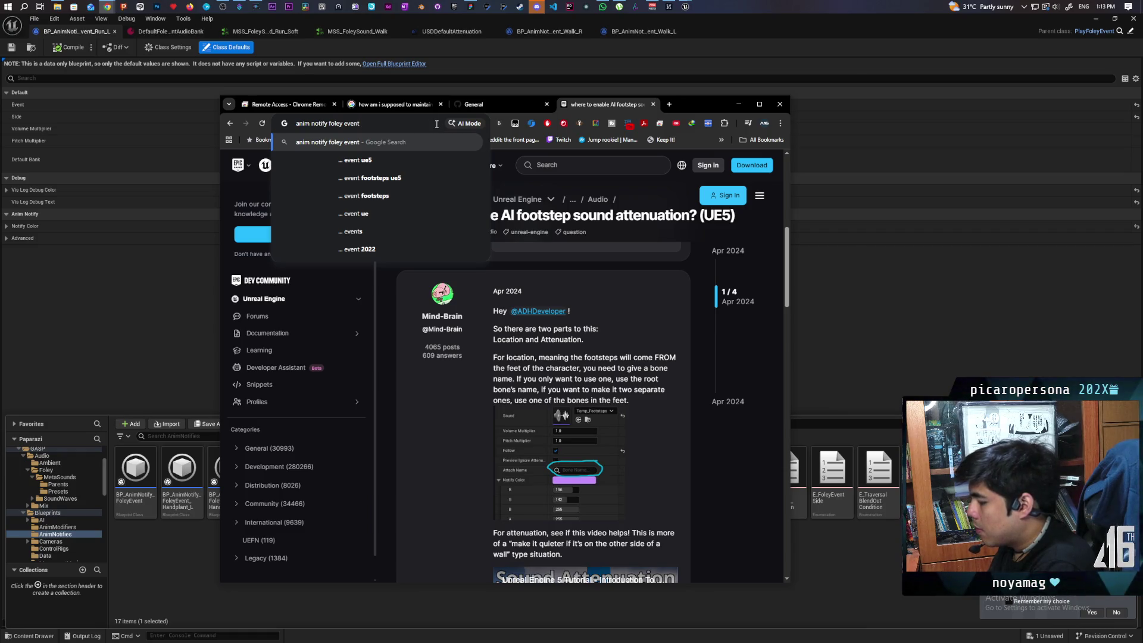
pyautogui.write('attenuation')
pyautogui.press('Return')
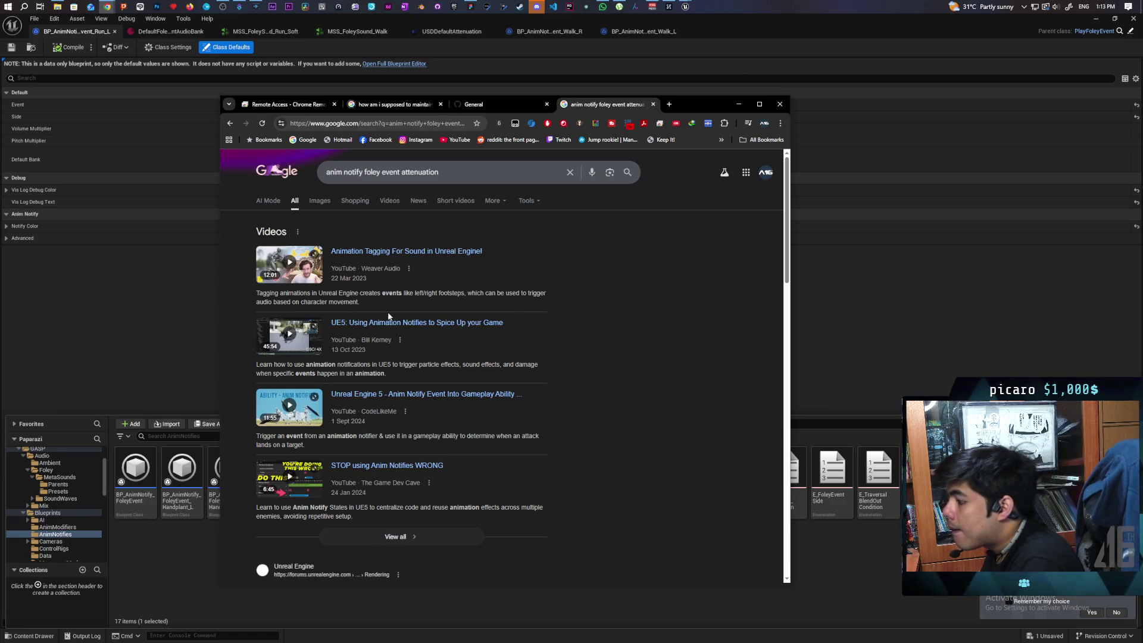
# Read the Reddit thread on notify sounds not following, then return to Unreal
pyautogui.scroll(-3, 471, 307)
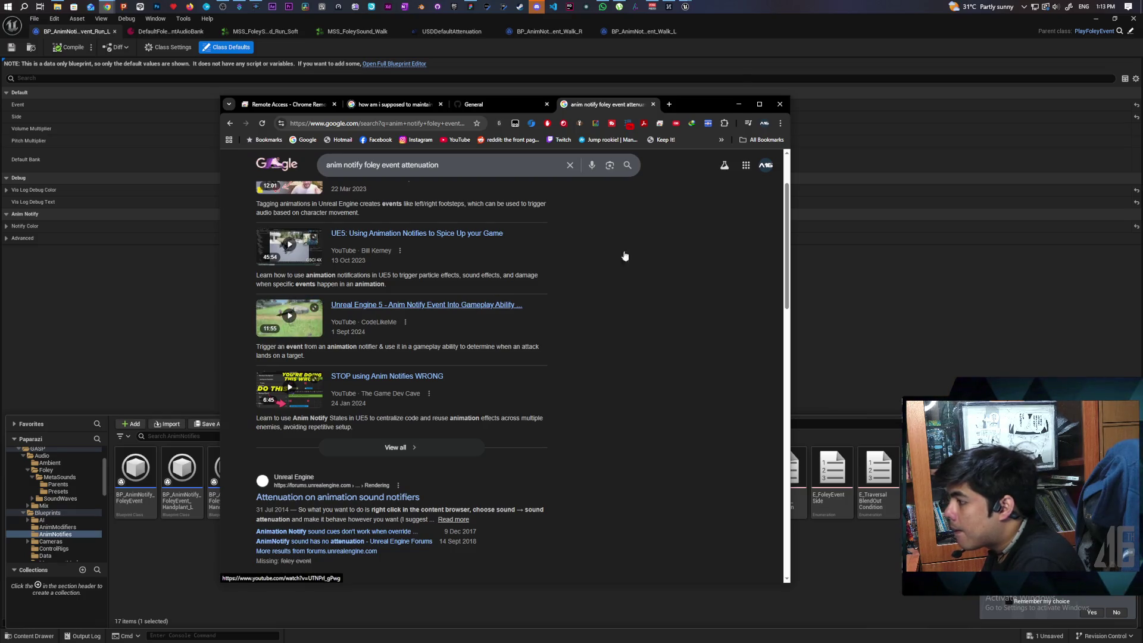
pyautogui.scroll(3, 581, 256)
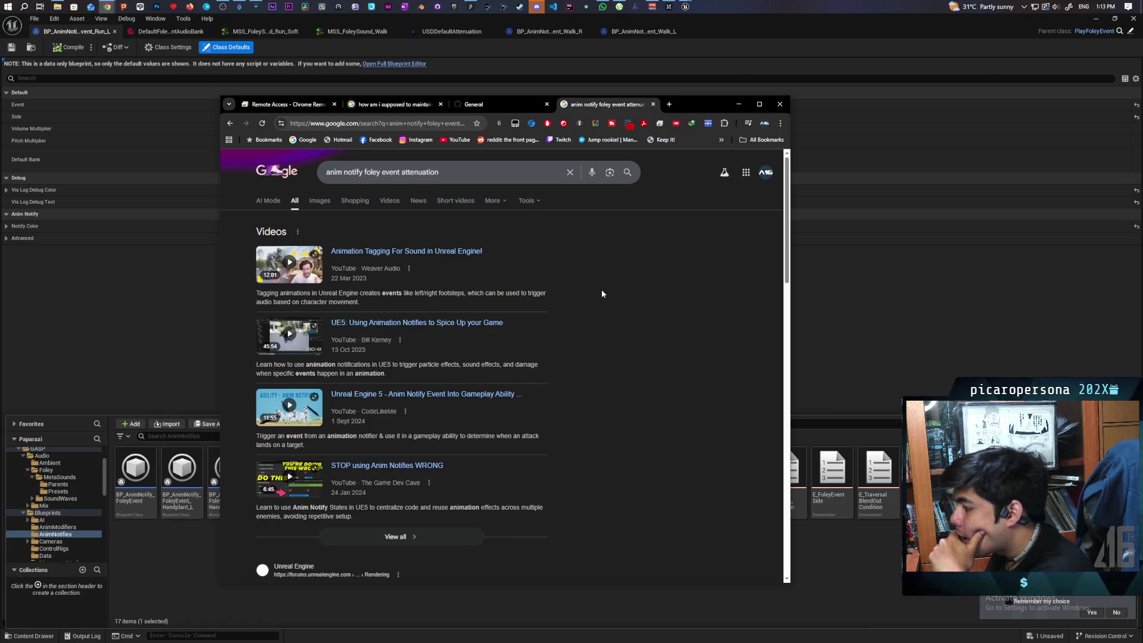
pyautogui.scroll(-8, 602, 294)
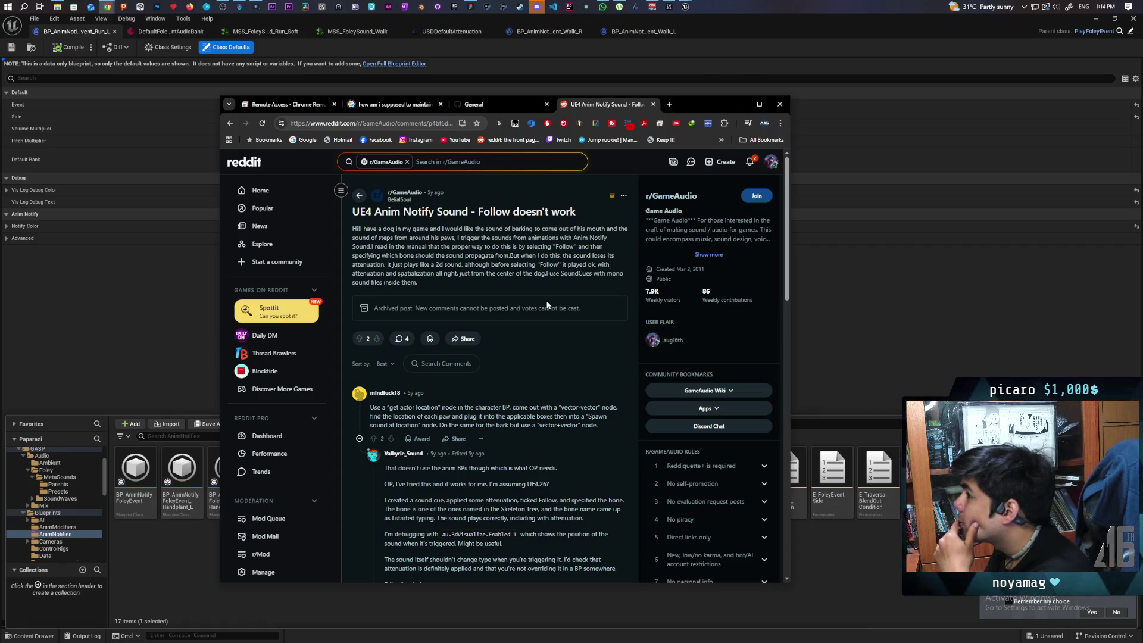
pyautogui.click(145, 312)
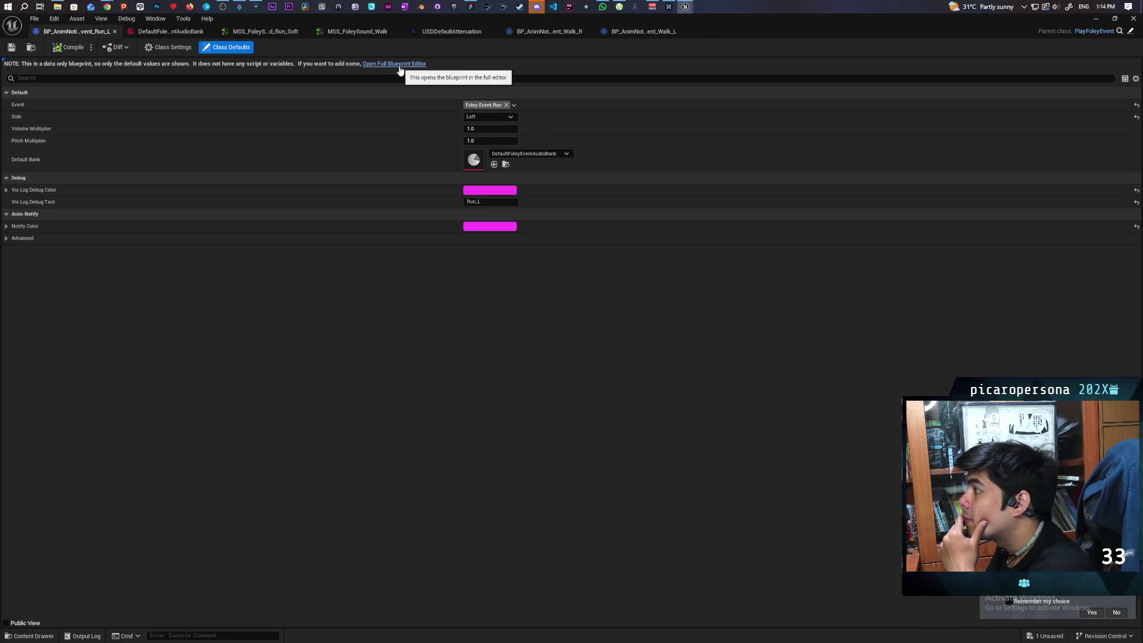
# Open the parent BP_AnimNotify_FoleyEvent blueprint on its Received Notify graph
pyautogui.click(1119, 32)
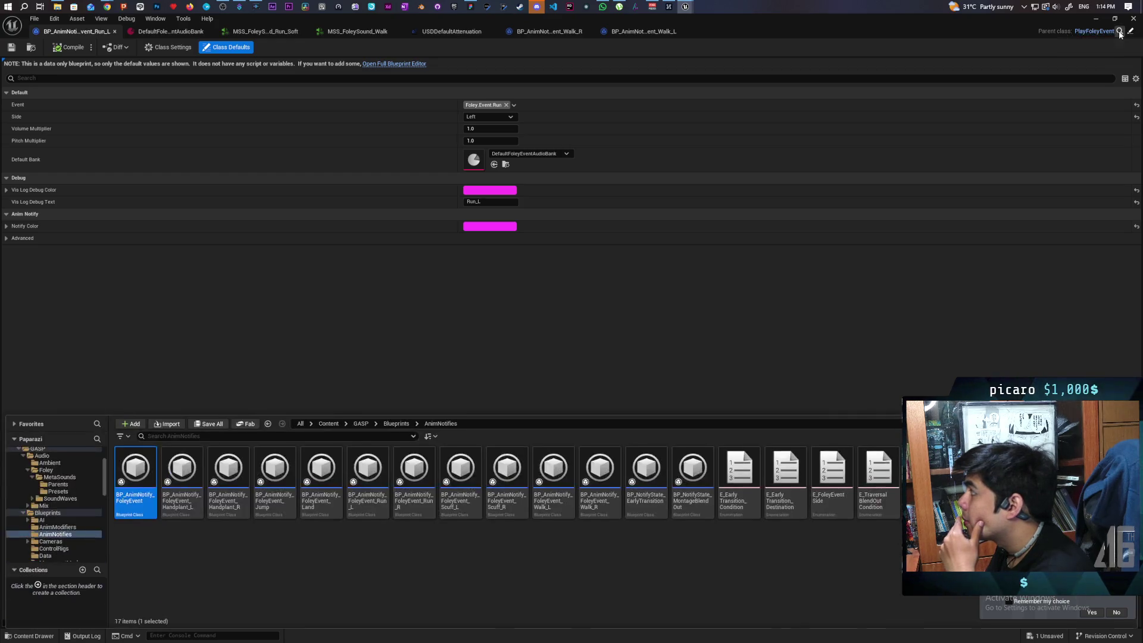
pyautogui.doubleClick(134, 478)
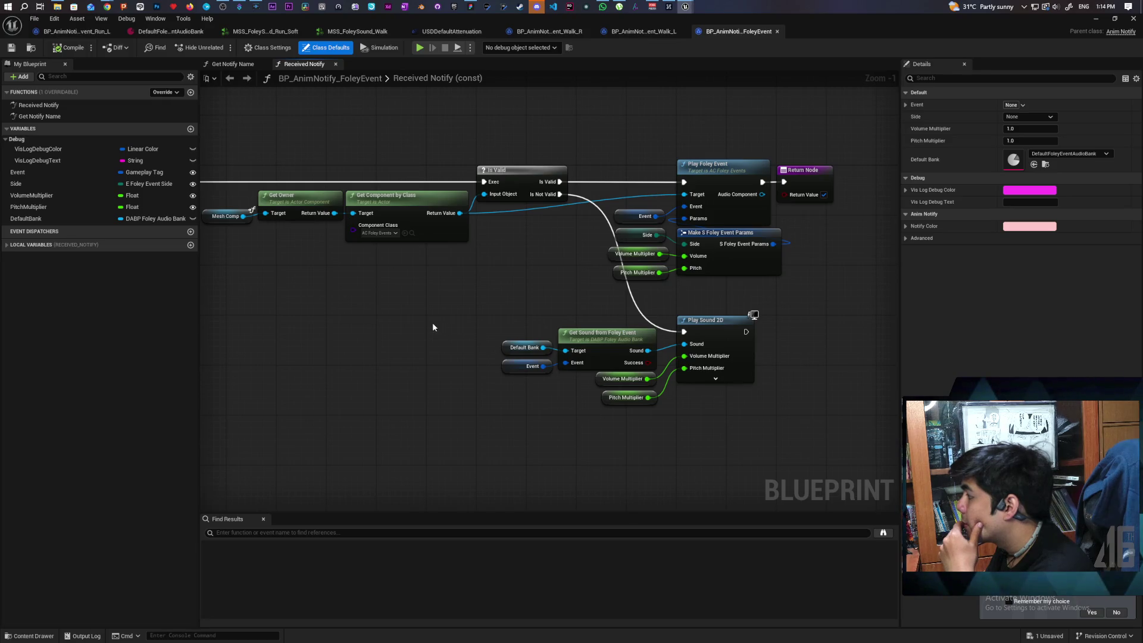
pyautogui.moveTo(427, 321); pyautogui.dragTo(385, 315)
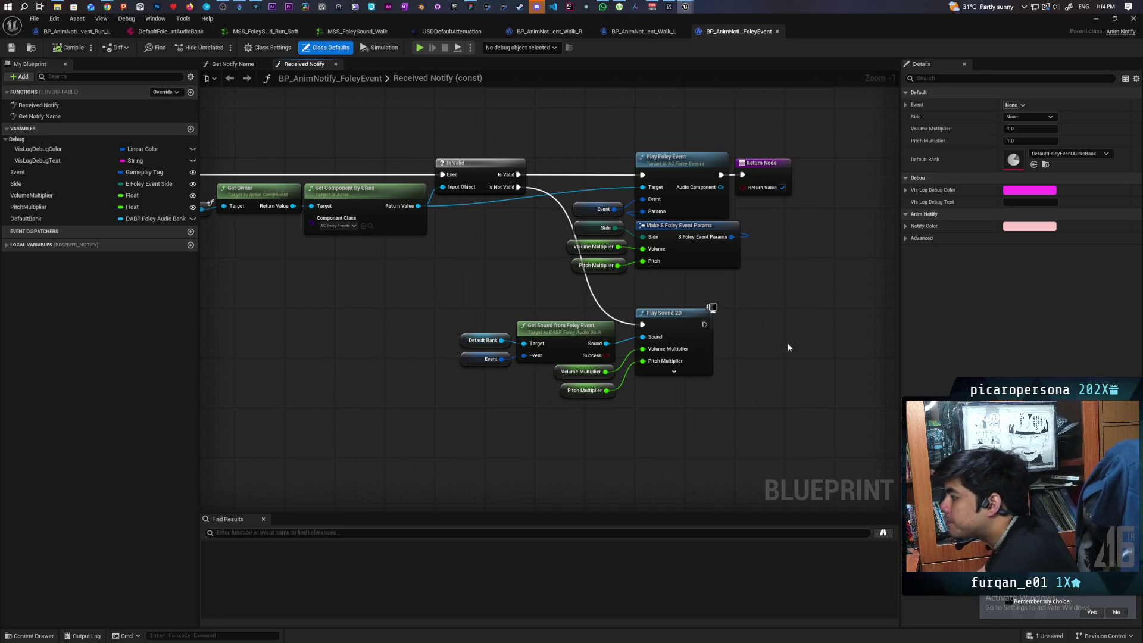
# Inspect Play Sound 2D's extra inputs and search the node list for 'play sound at'
pyautogui.click(673, 373)
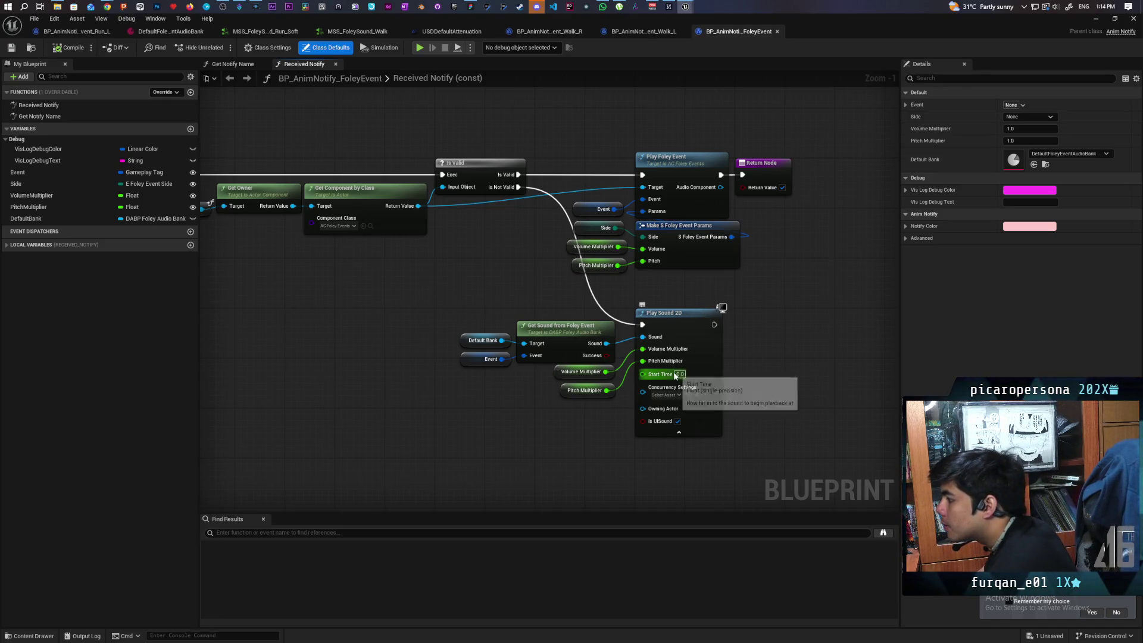
pyautogui.click(685, 435)
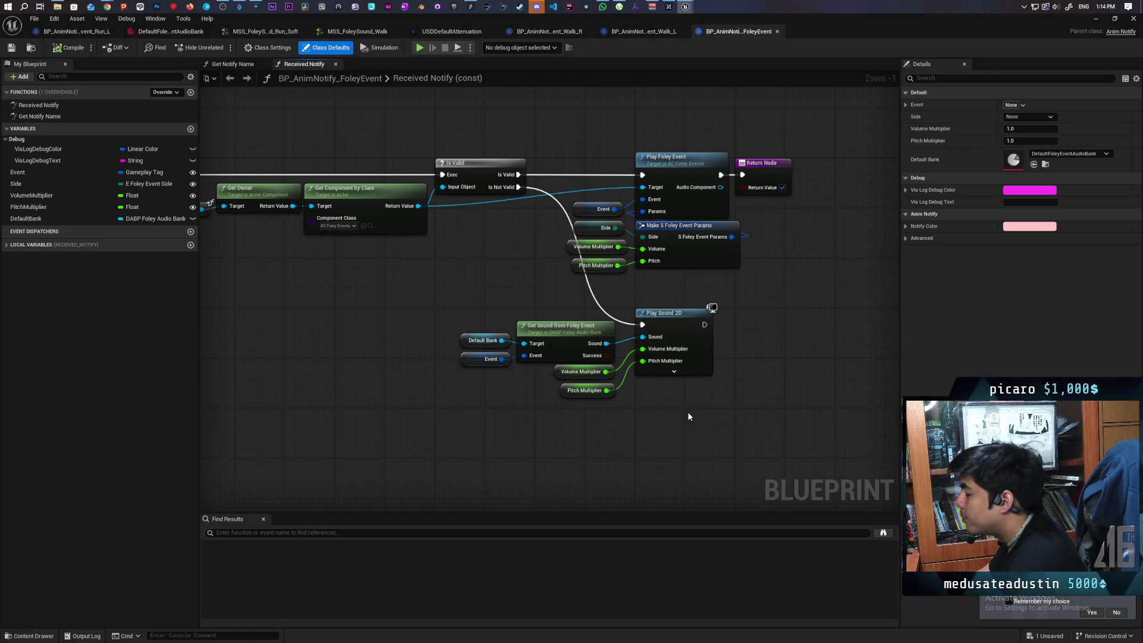
pyautogui.moveTo(689, 416); pyautogui.dragTo(700, 413)
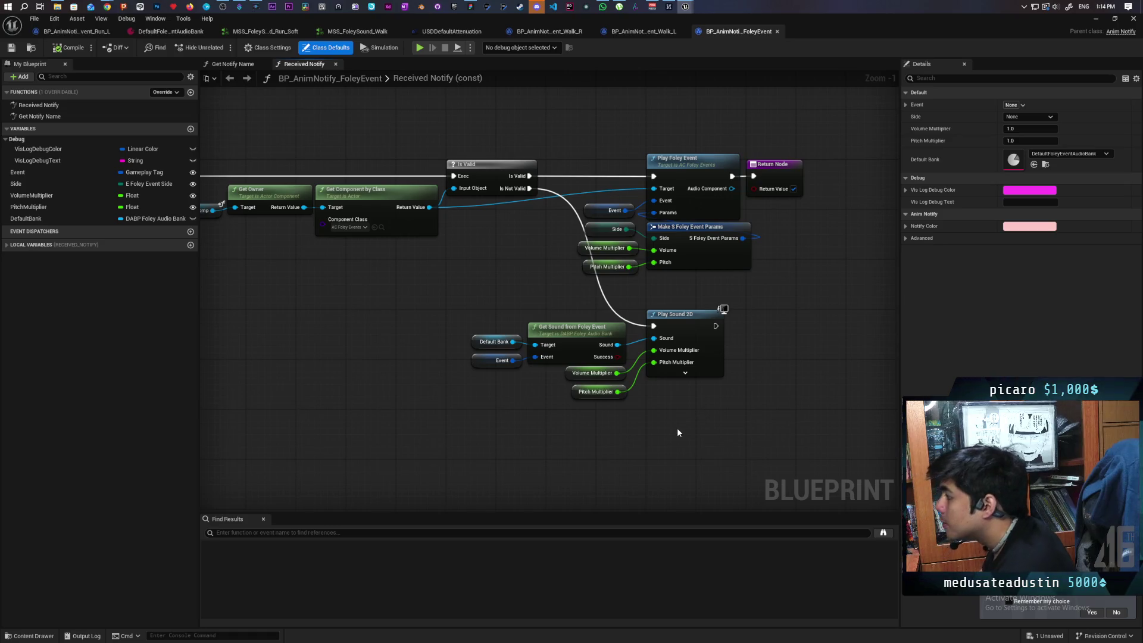
pyautogui.rightClick(677, 432)
pyautogui.write('play sound at')
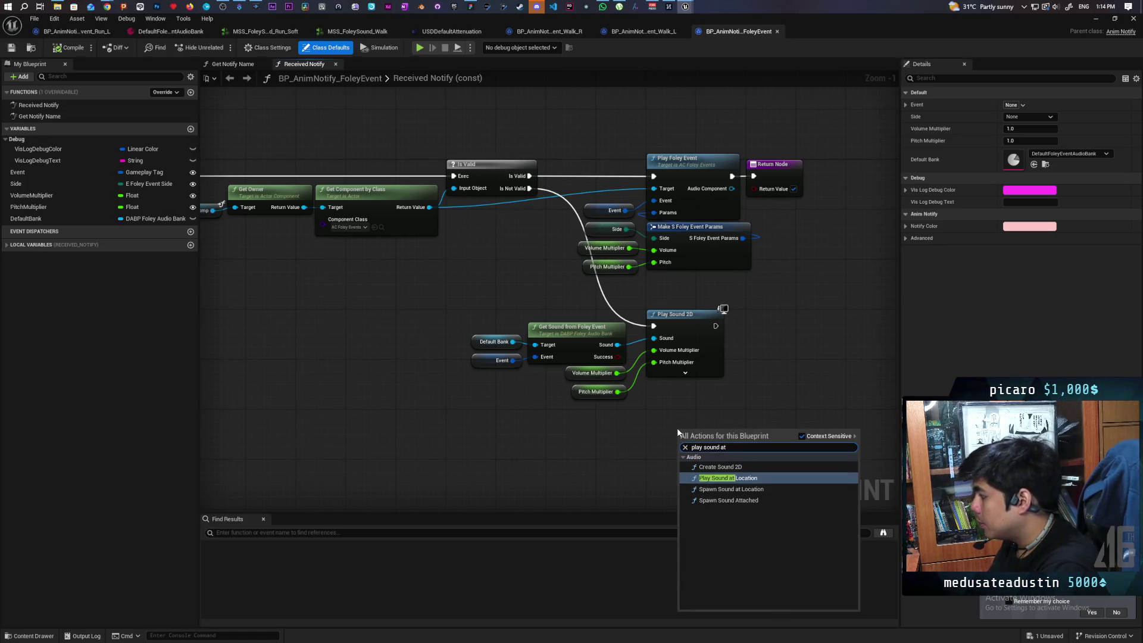
# Place a Play Sound at Location node under Play Sound 2D with all inputs shown
pyautogui.press('Escape')
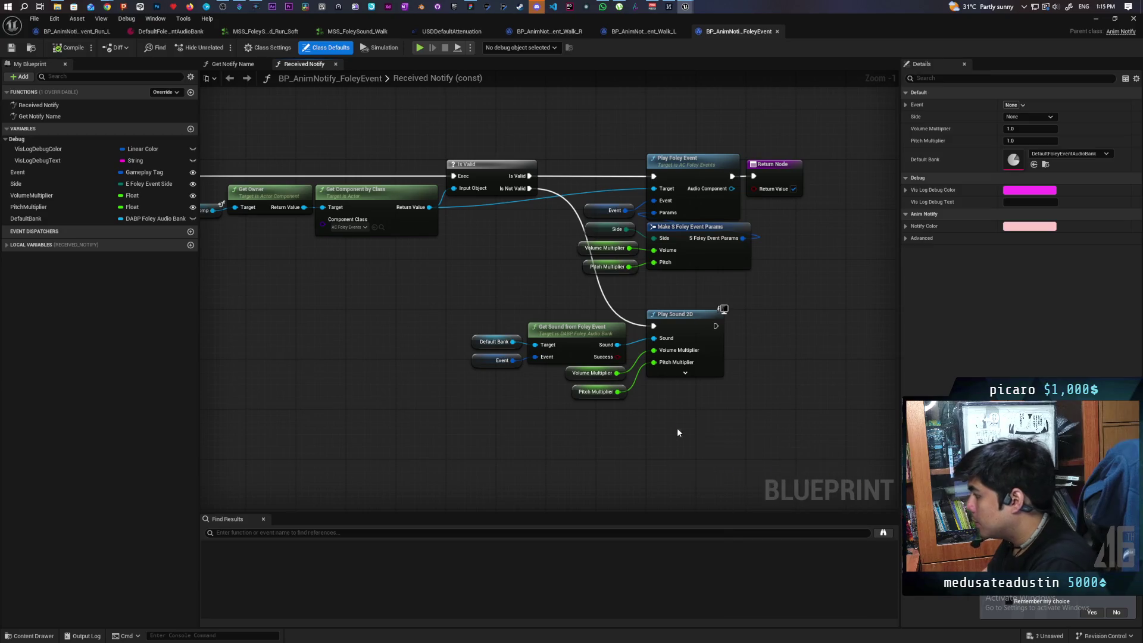
pyautogui.moveTo(729, 445); pyautogui.dragTo(705, 403)
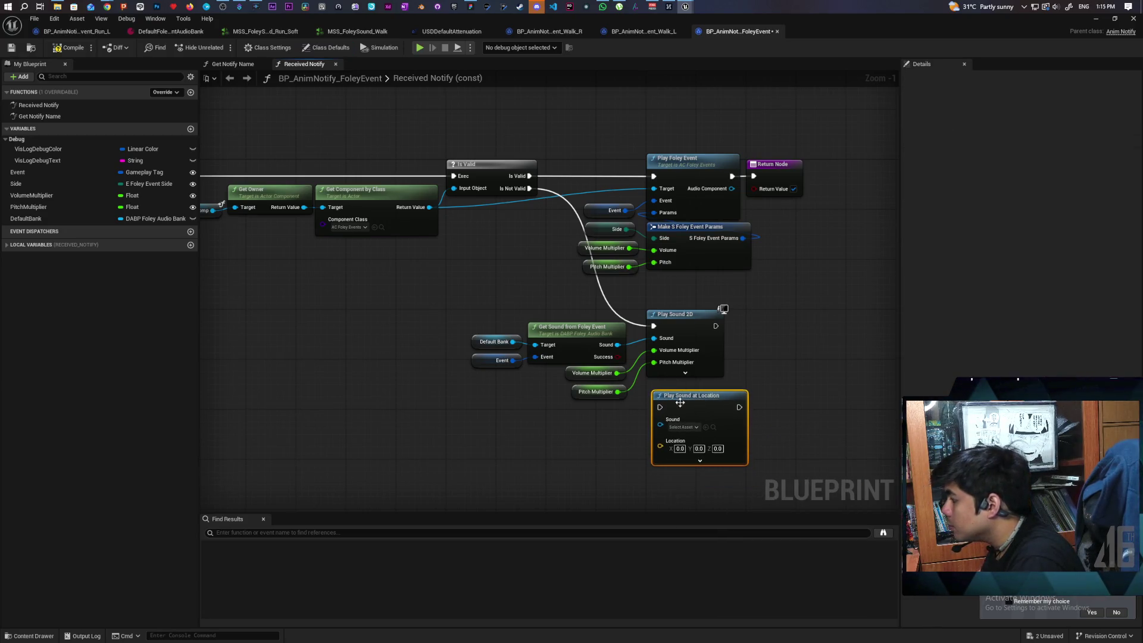
pyautogui.click(689, 462)
pyautogui.moveTo(580, 479)
pyautogui.mouseDown()
pyautogui.moveTo(581, 387)
pyautogui.moveTo(564, 356)
pyautogui.mouseUp()
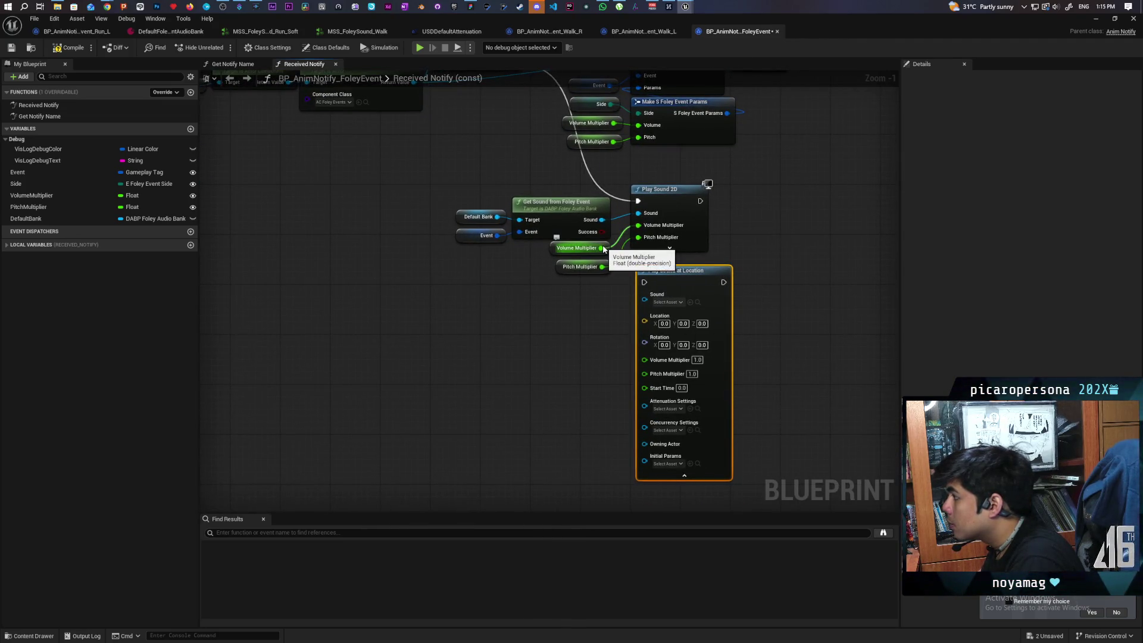
pyautogui.moveTo(594, 291)
pyautogui.mouseDown()
pyautogui.moveTo(580, 412)
pyautogui.moveTo(592, 438)
pyautogui.moveTo(535, 324)
pyautogui.moveTo(509, 336)
pyautogui.moveTo(548, 340)
pyautogui.mouseUp()
pyautogui.moveTo(429, 268); pyautogui.dragTo(529, 275)
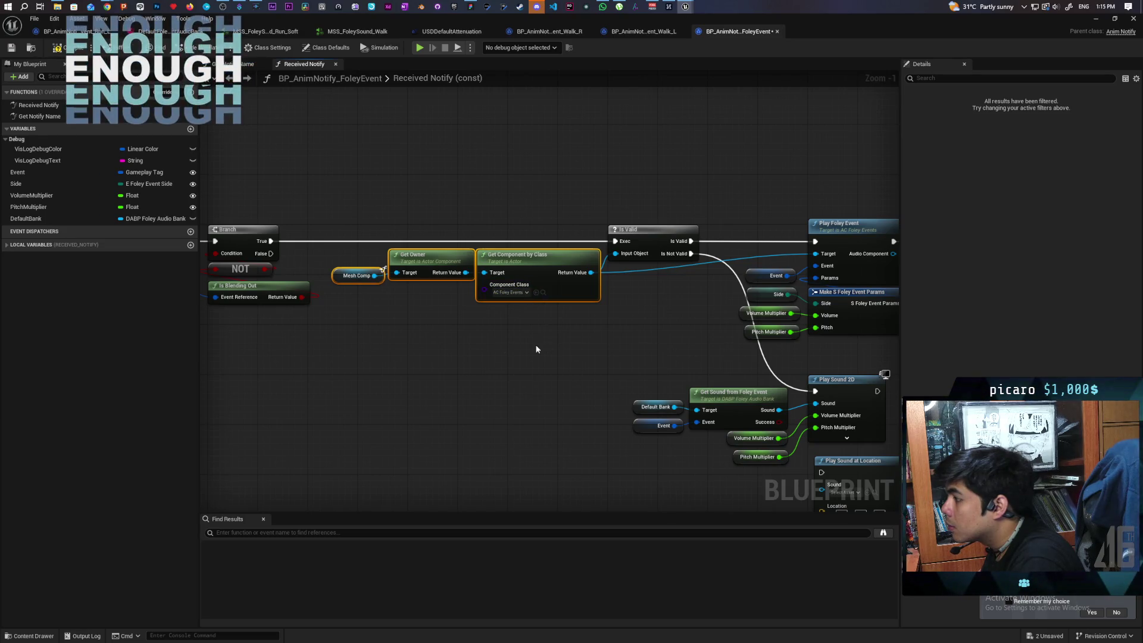
pyautogui.moveTo(464, 347)
pyautogui.mouseDown()
pyautogui.moveTo(724, 332)
pyautogui.moveTo(635, 329)
pyautogui.moveTo(535, 312)
pyautogui.moveTo(635, 313)
pyautogui.moveTo(395, 286)
pyautogui.moveTo(327, 263)
pyautogui.mouseUp()
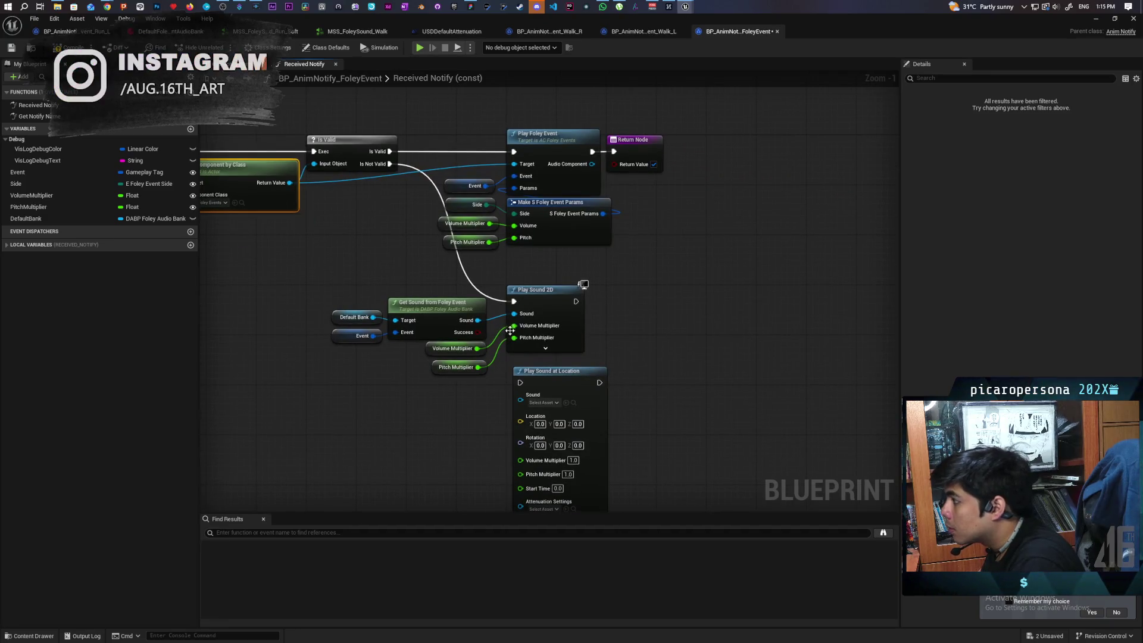
# Open the AC_FoleyEvents PlayFoleyEvent function and review its Spawn Sound Attached logic
pyautogui.doubleClick(543, 153)
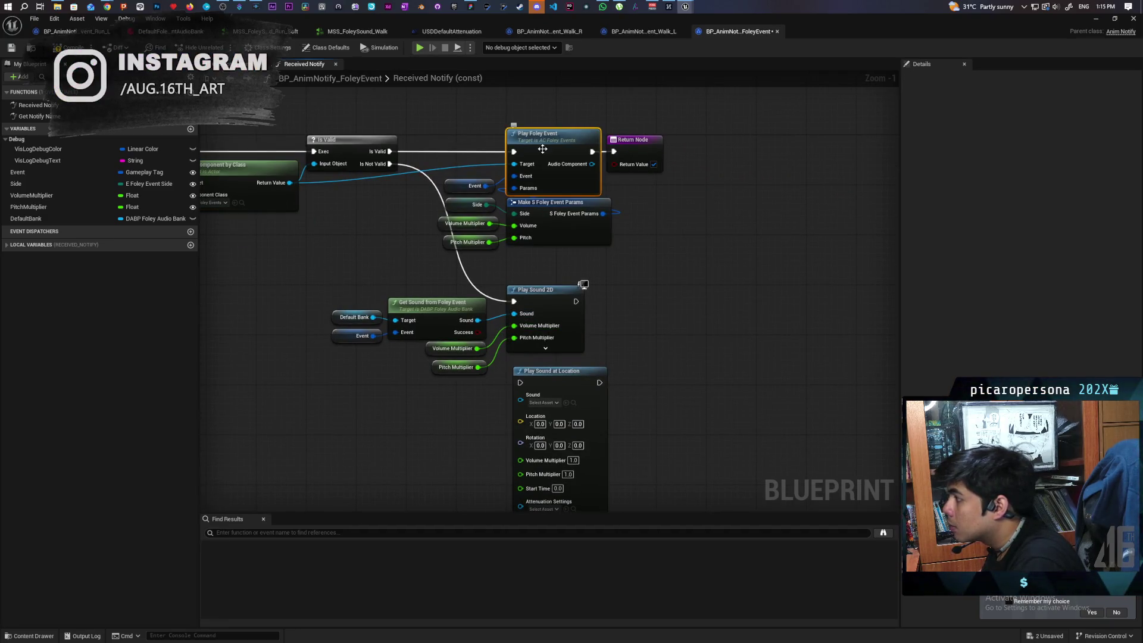
pyautogui.scroll(-2, 535, 156)
pyautogui.moveTo(481, 178)
pyautogui.mouseDown()
pyautogui.moveTo(609, 173)
pyautogui.moveTo(788, 145)
pyautogui.mouseUp()
pyautogui.moveTo(676, 158)
pyautogui.mouseDown()
pyautogui.moveTo(719, 162)
pyautogui.moveTo(410, 167)
pyautogui.mouseUp()
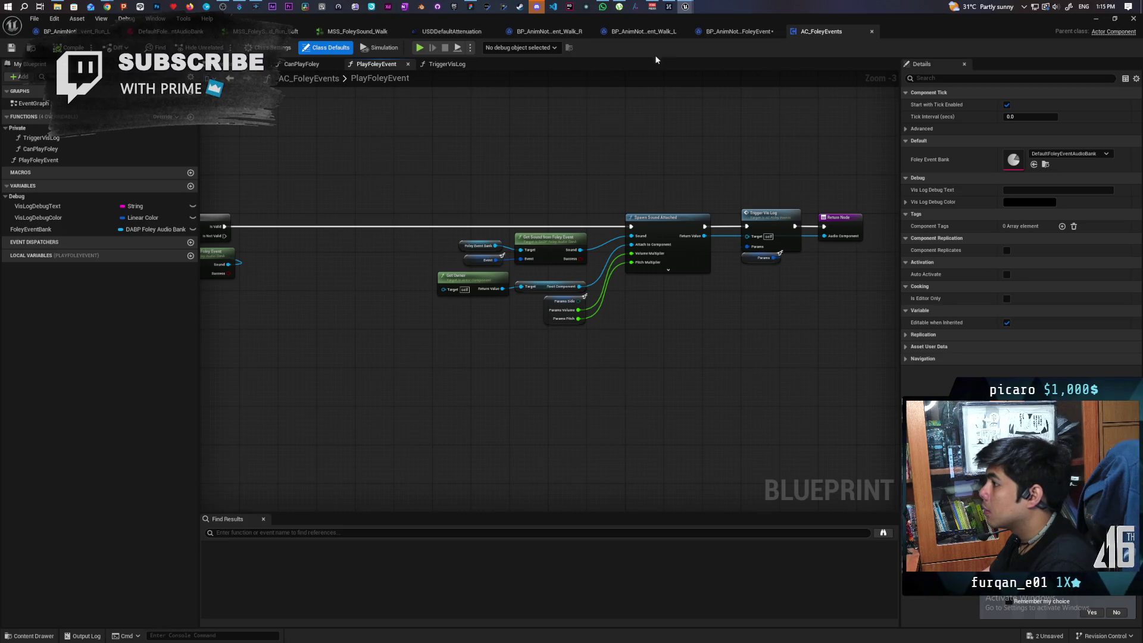
# Go back to BP_AnimNotify_FoleyEvent's graph and frame the new Play Sound at Location node
pyautogui.click(731, 32)
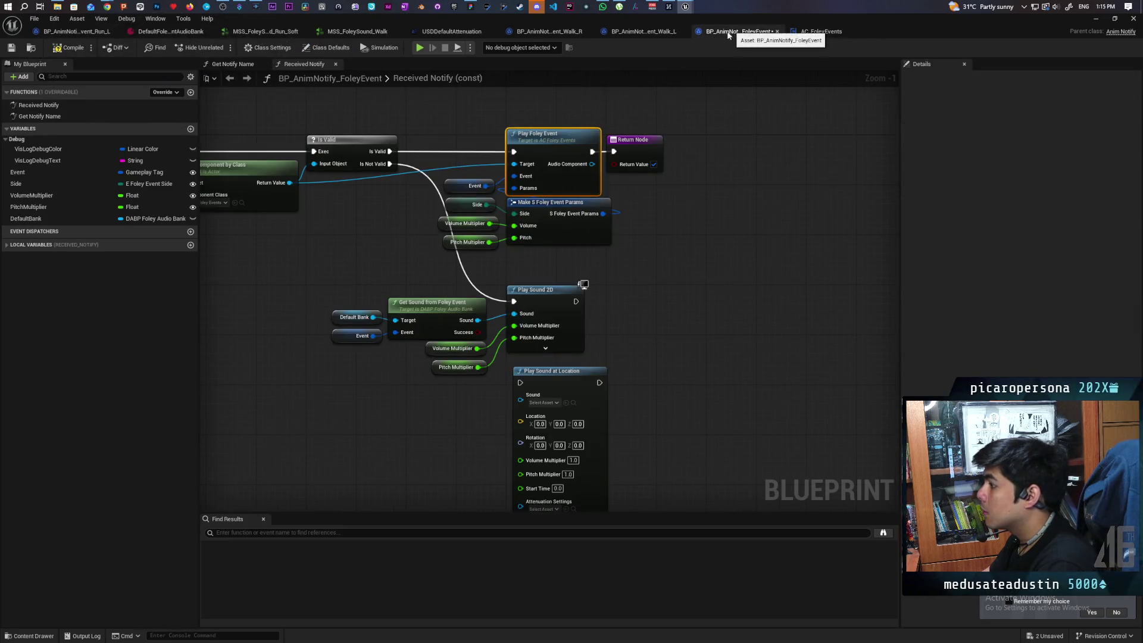
pyautogui.moveTo(369, 235)
pyautogui.mouseDown()
pyautogui.moveTo(792, 225)
pyautogui.moveTo(807, 250)
pyautogui.mouseUp()
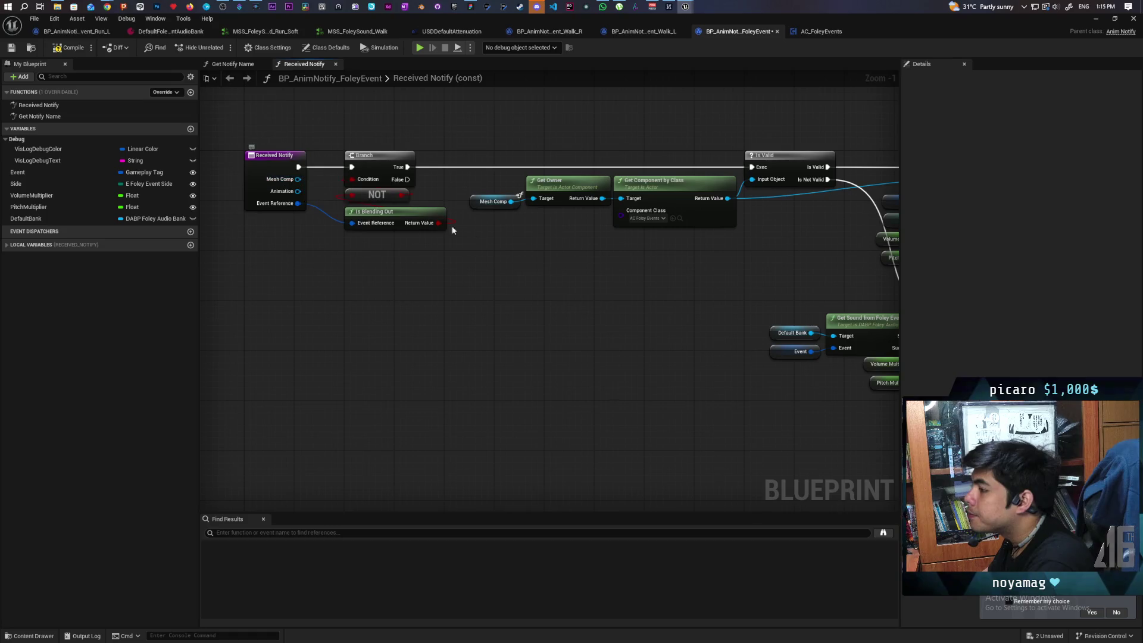
pyautogui.moveTo(651, 274); pyautogui.dragTo(231, 224)
pyautogui.moveTo(344, 290)
pyautogui.mouseDown()
pyautogui.moveTo(275, 225)
pyautogui.moveTo(408, 300)
pyautogui.mouseUp()
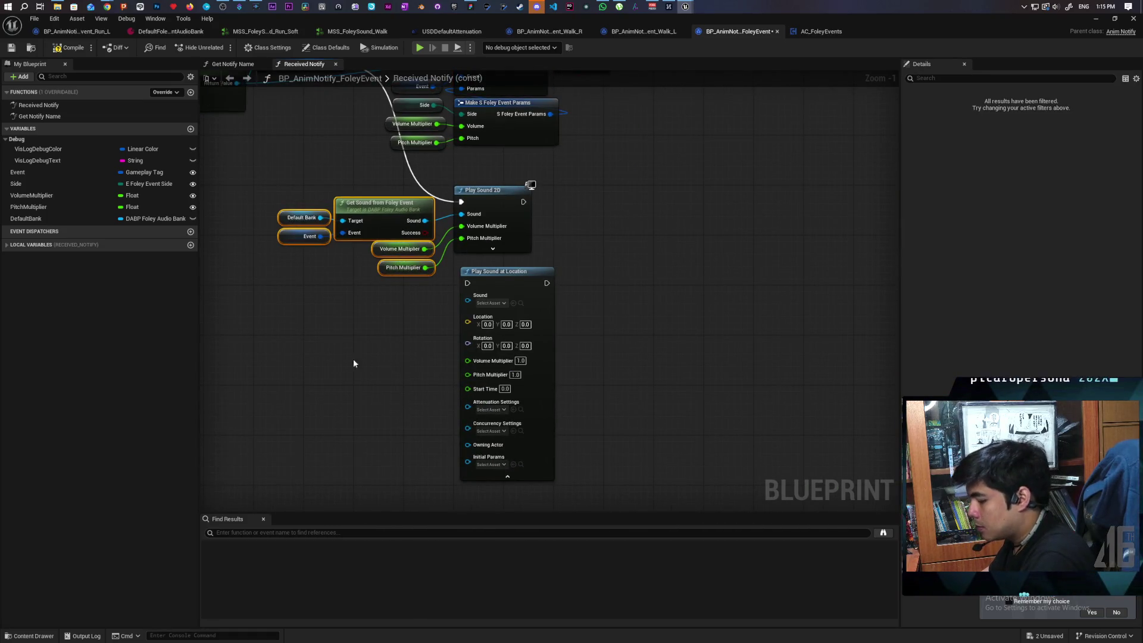
# Duplicate the Get Sound from Foley Event nodes and wire Sound, Volume and Pitch into Play Sound at Location
pyautogui.hotkey('ctrl', 'c')
pyautogui.hotkey('ctrl', 'v')
pyautogui.moveTo(438, 345); pyautogui.dragTo(467, 296)
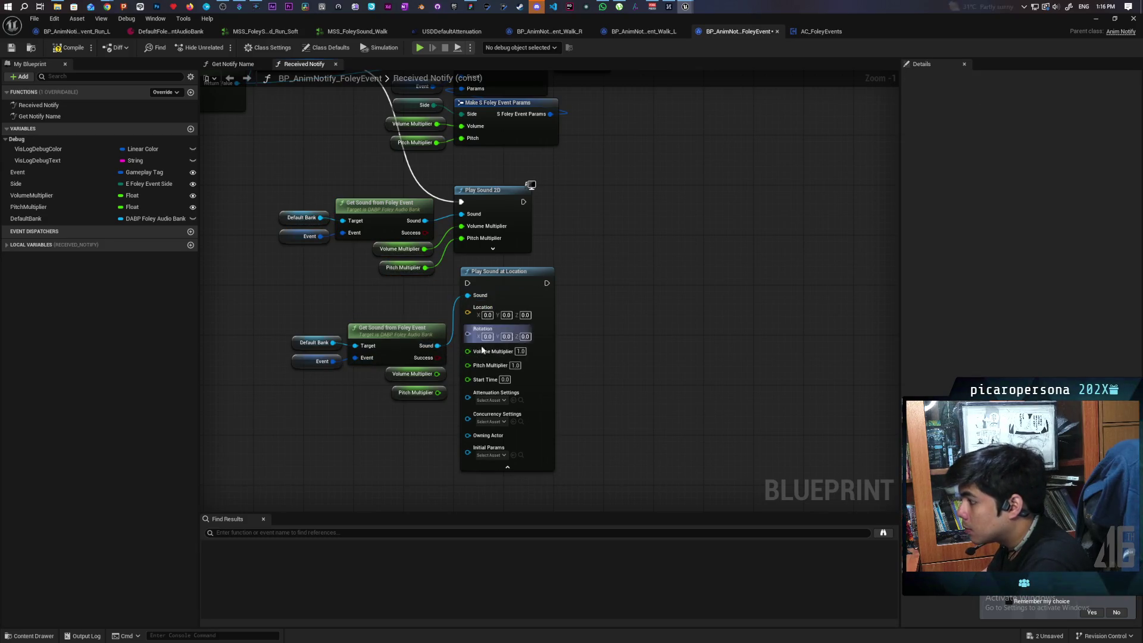
pyautogui.moveTo(437, 374)
pyautogui.mouseDown()
pyautogui.moveTo(477, 365)
pyautogui.moveTo(478, 350)
pyautogui.mouseUp()
pyautogui.moveTo(438, 392); pyautogui.dragTo(470, 366)
# Set Attenuation Settings to USDDefaultAttenuation and route the not-valid branch to Play Sound at Location
pyautogui.click(523, 462)
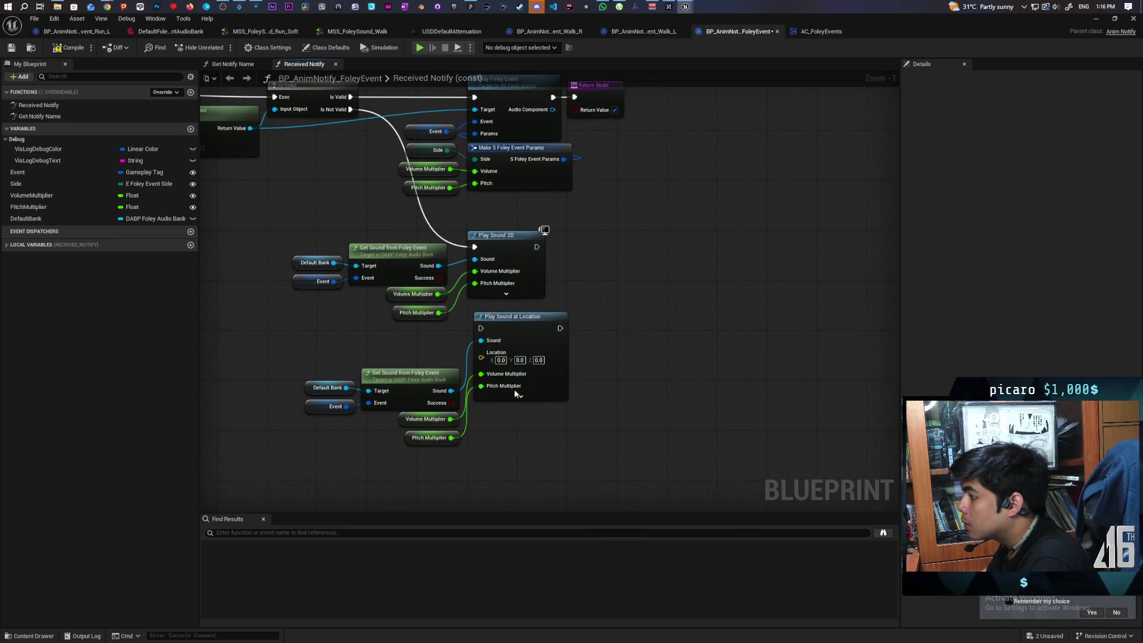
pyautogui.click(521, 396)
pyautogui.moveTo(590, 423); pyautogui.dragTo(594, 272)
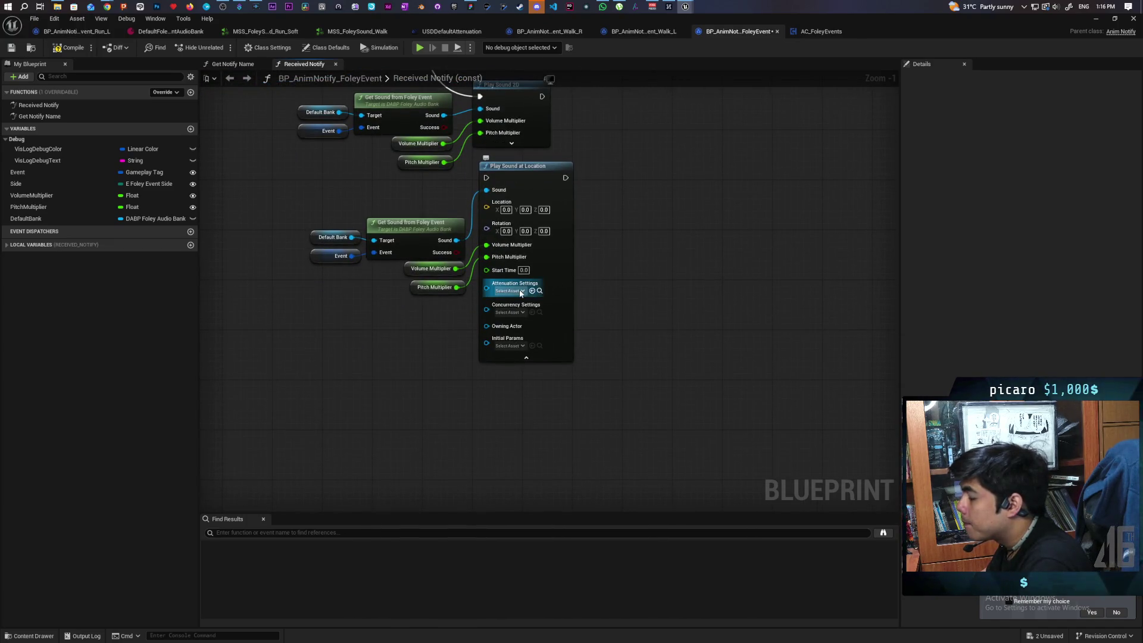
pyautogui.click(510, 290)
pyautogui.click(524, 344)
pyautogui.moveTo(623, 309); pyautogui.dragTo(641, 346)
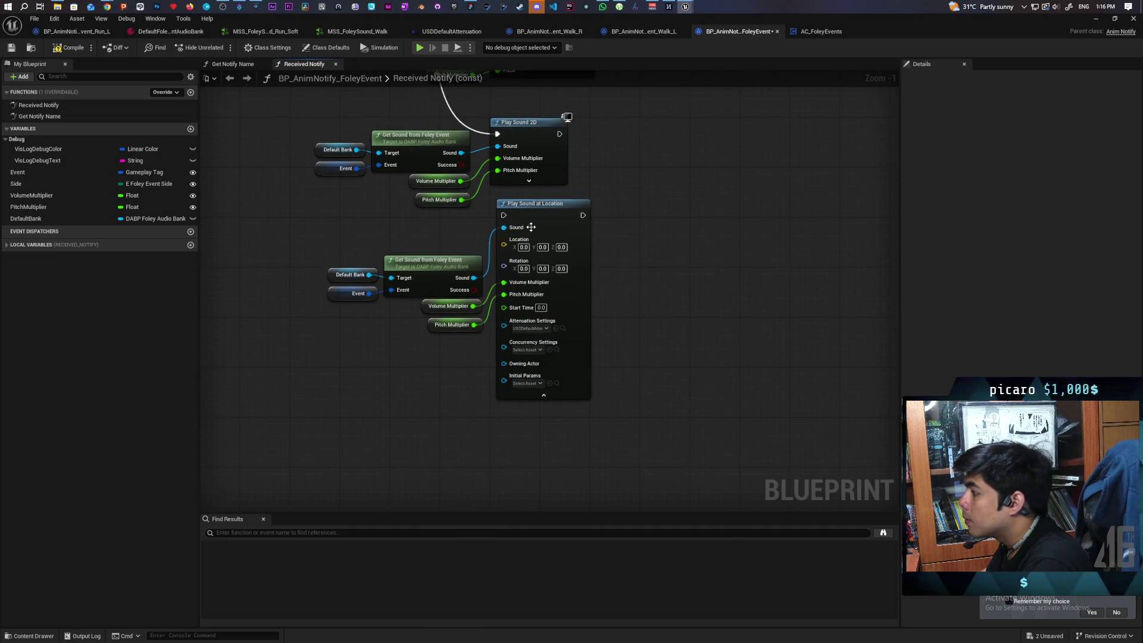
pyautogui.click(544, 395)
pyautogui.moveTo(502, 198); pyautogui.dragTo(512, 227)
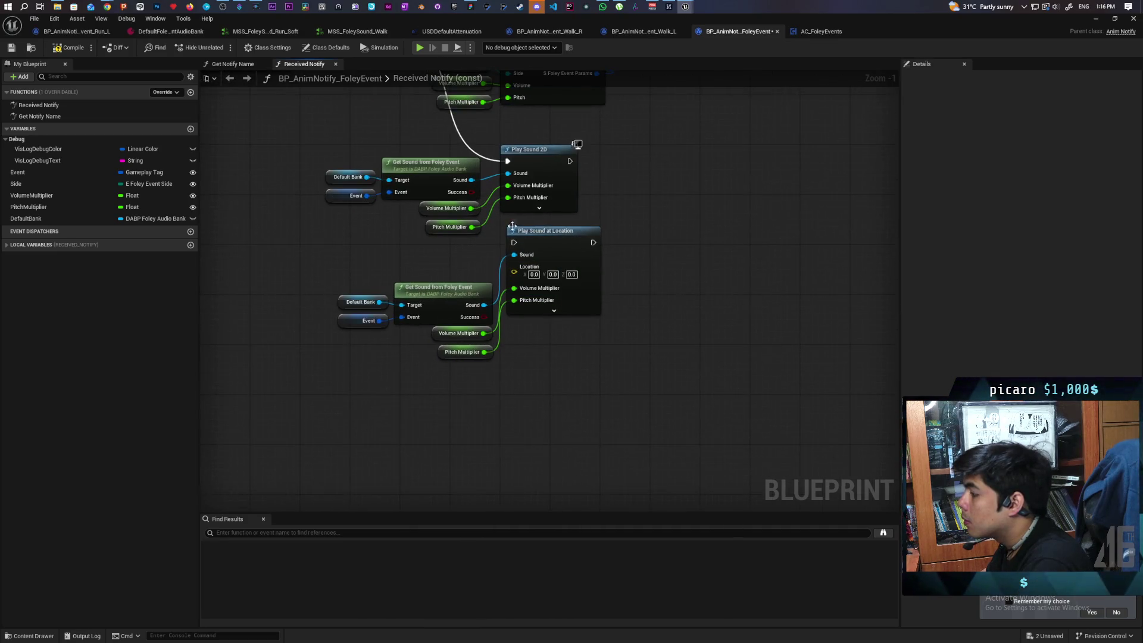
pyautogui.moveTo(509, 161)
pyautogui.mouseDown()
pyautogui.moveTo(479, 248)
pyautogui.moveTo(513, 242)
pyautogui.mouseUp()
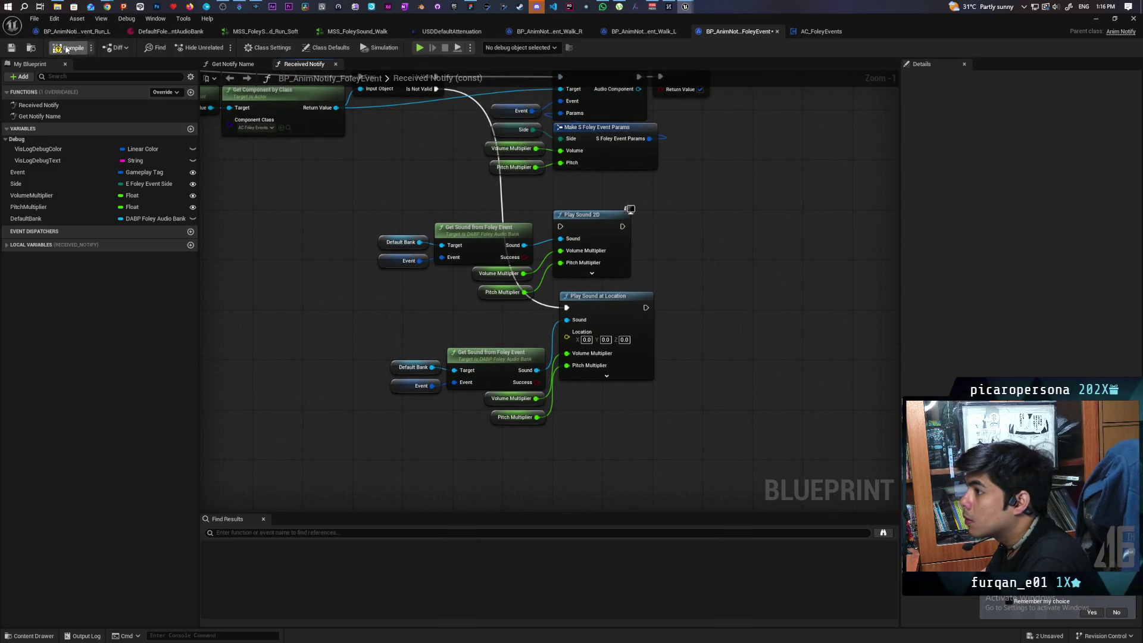
# Compile and save the blueprint, checking the Event variable's properties
pyautogui.hotkey('ctrl', 's')
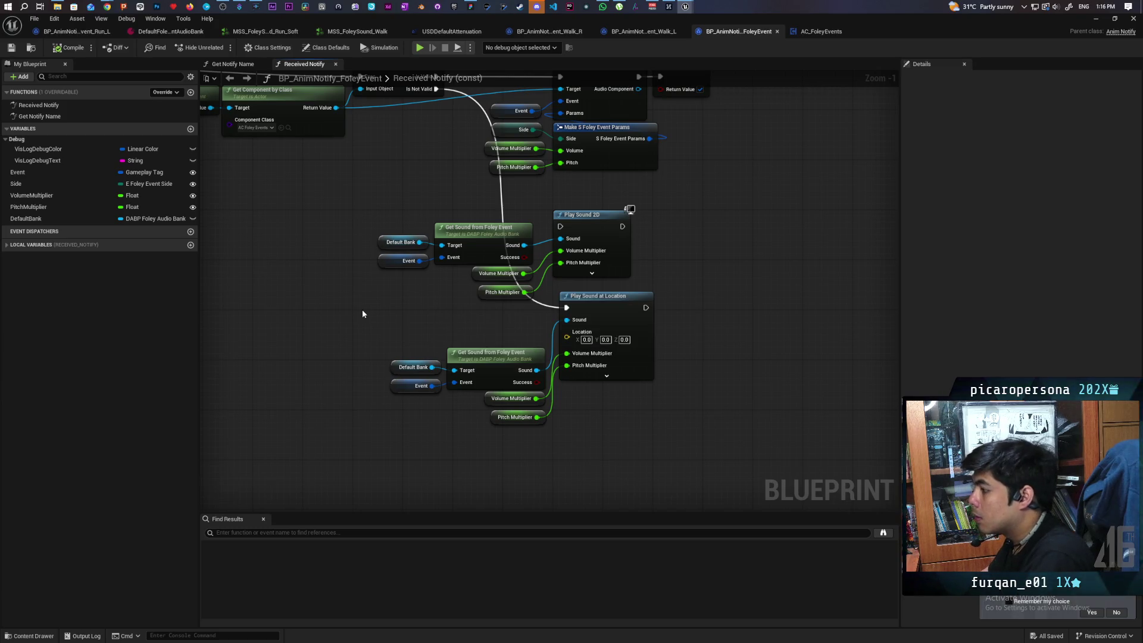
pyautogui.scroll(-1, 362, 313)
pyautogui.moveTo(380, 318)
pyautogui.mouseDown()
pyautogui.moveTo(735, 347)
pyautogui.moveTo(712, 355)
pyautogui.moveTo(614, 317)
pyautogui.mouseUp()
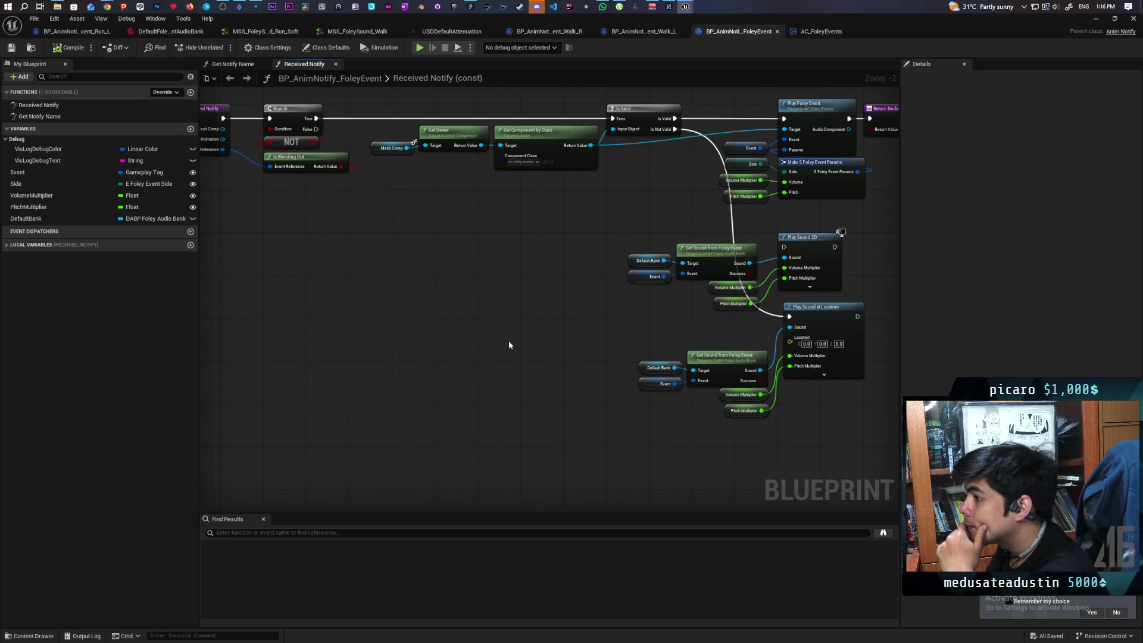
pyautogui.click(33, 174)
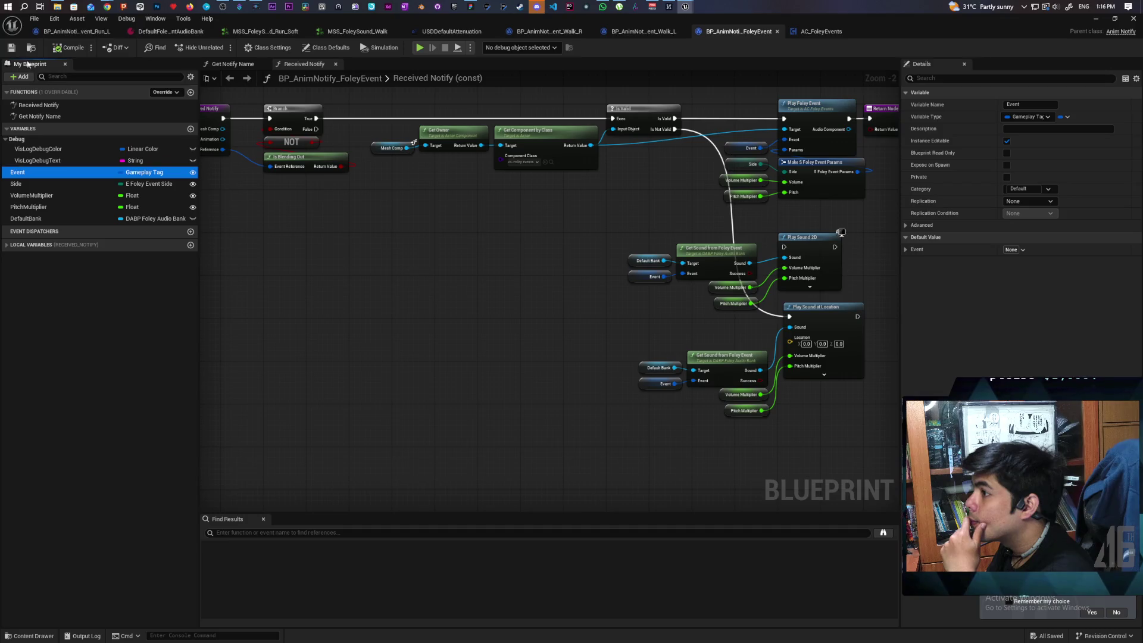
pyautogui.hotkey('ctrl', 's')
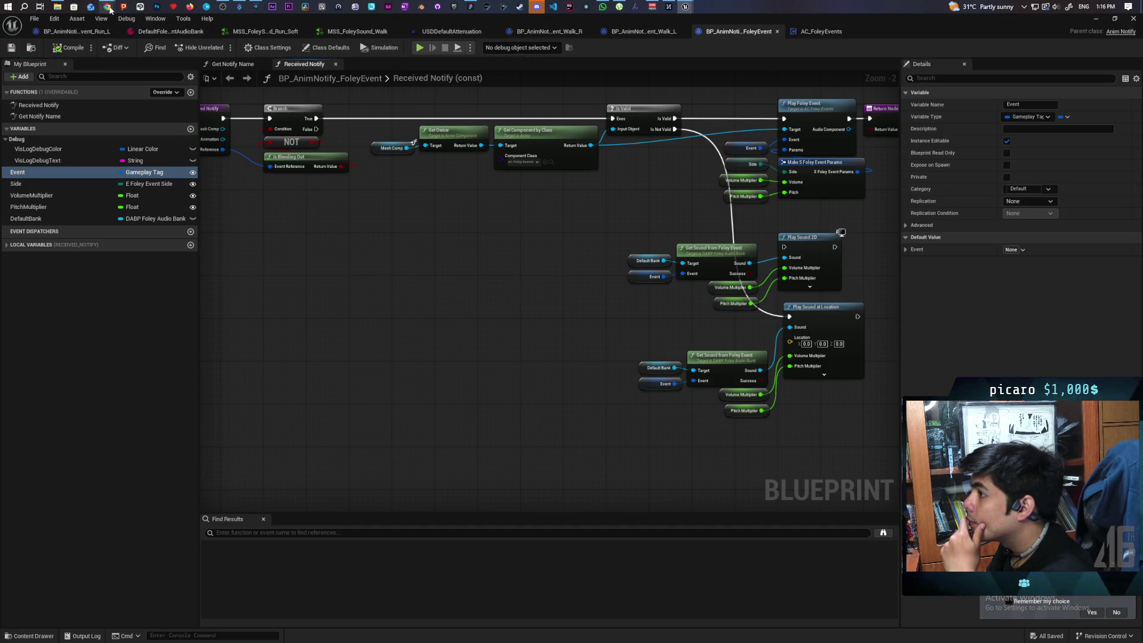
pyautogui.moveTo(110, 9)
pyautogui.moveTo(576, 368)
pyautogui.mouseDown()
pyautogui.moveTo(523, 379)
pyautogui.moveTo(472, 355)
pyautogui.moveTo(684, 393)
pyautogui.mouseUp()
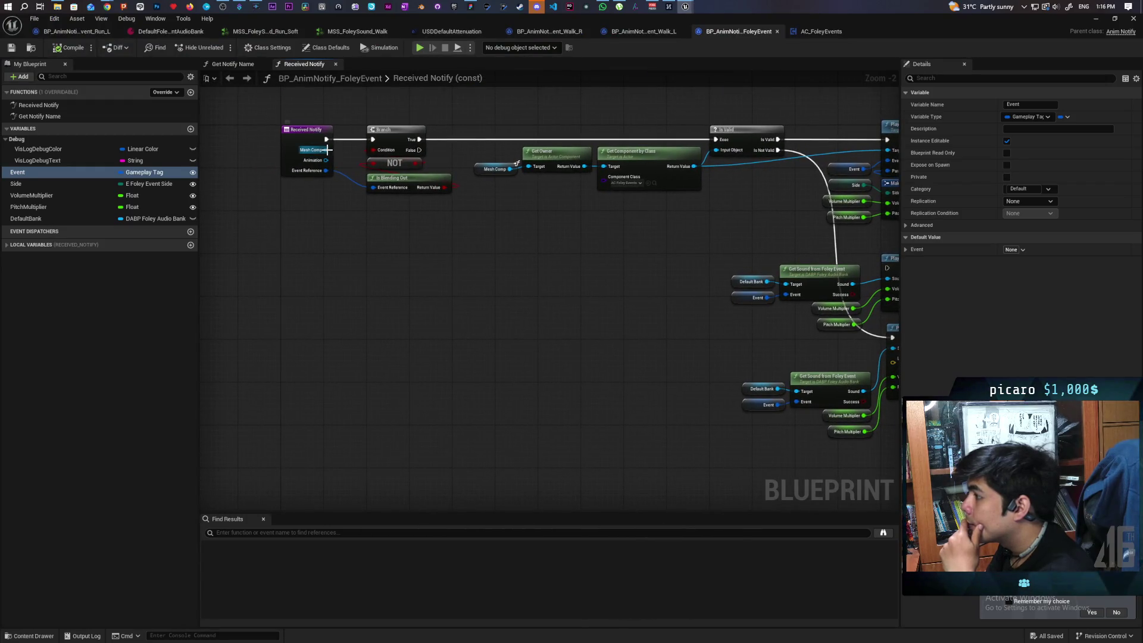
# Add a Get Socket Location node from the Mesh Comp pin feeding Play Sound at Location
pyautogui.moveTo(326, 149); pyautogui.dragTo(582, 337)
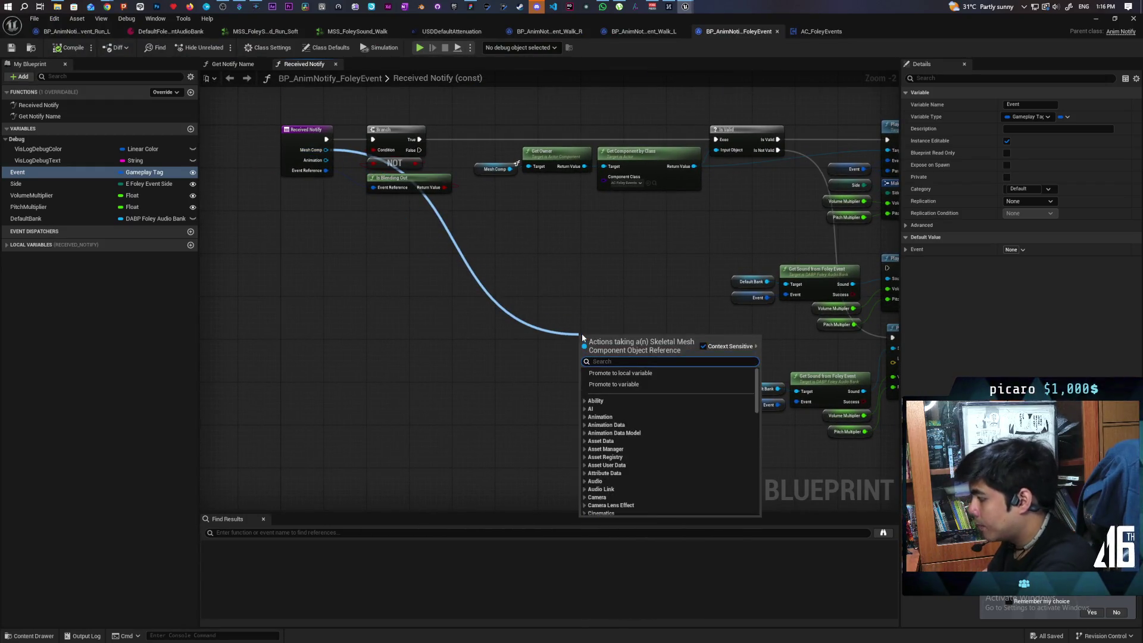
pyautogui.write('get')
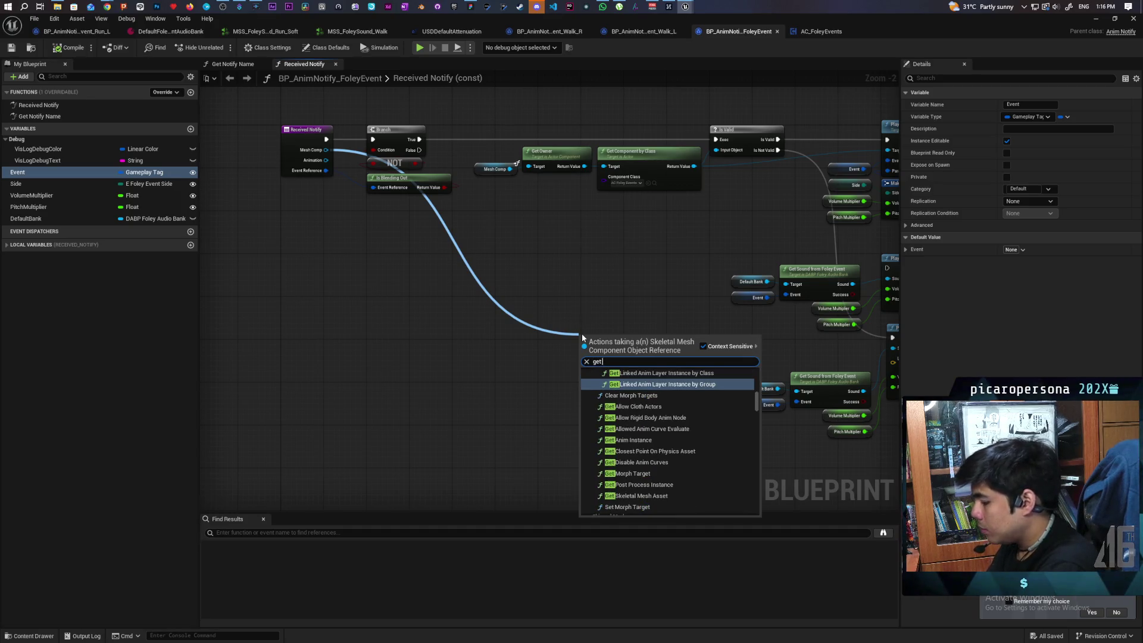
pyautogui.write(' socket')
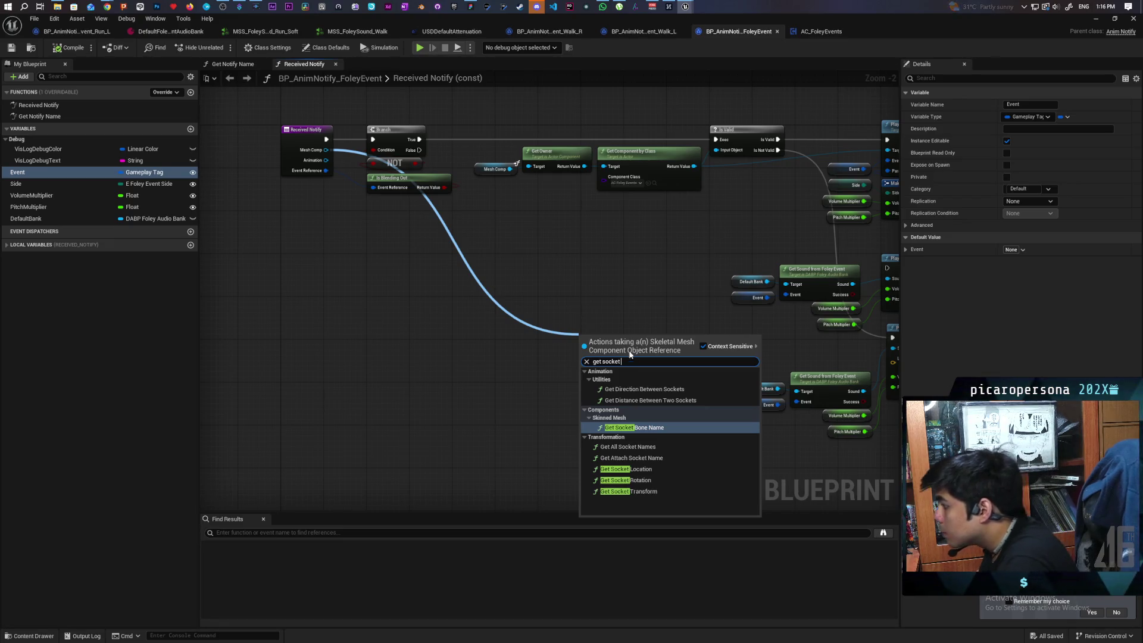
pyautogui.click(675, 470)
pyautogui.moveTo(677, 472); pyautogui.dragTo(585, 442)
pyautogui.moveTo(488, 354); pyautogui.dragTo(762, 365)
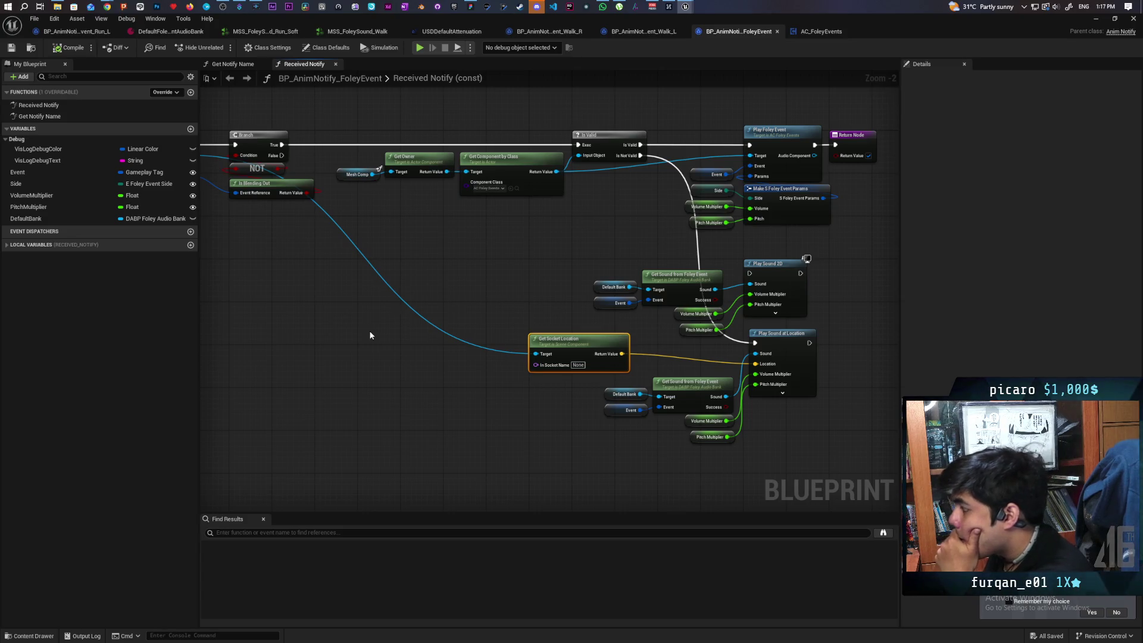
# Set In Socket Name to root, then return to the M_Neutral_Walk_Loop_F animation editor
pyautogui.click(575, 365)
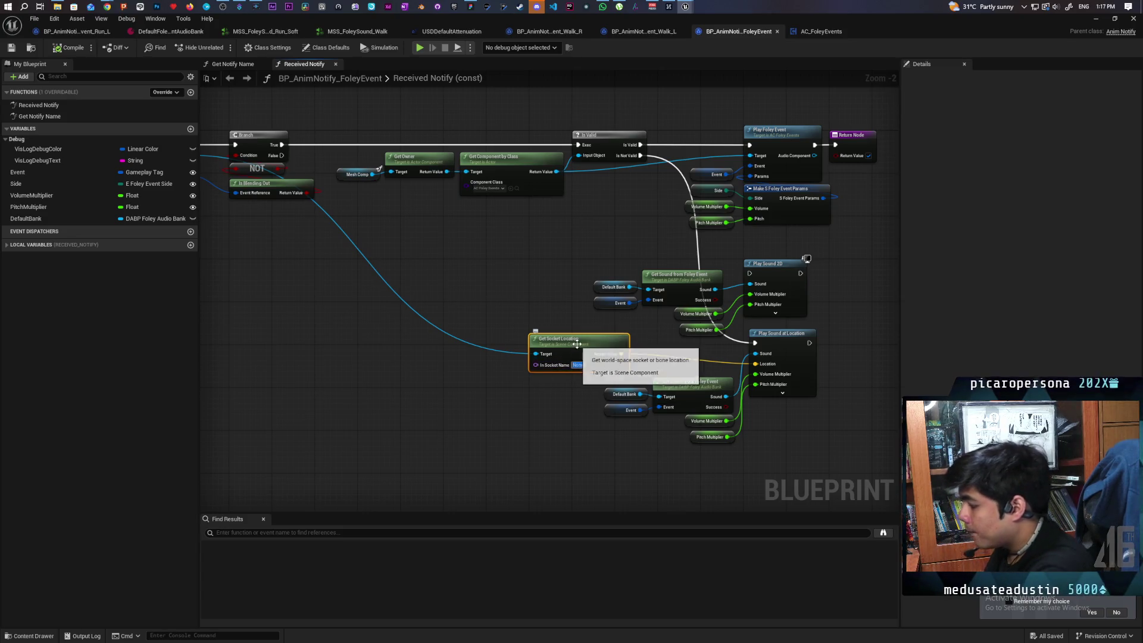
pyautogui.click(510, 434)
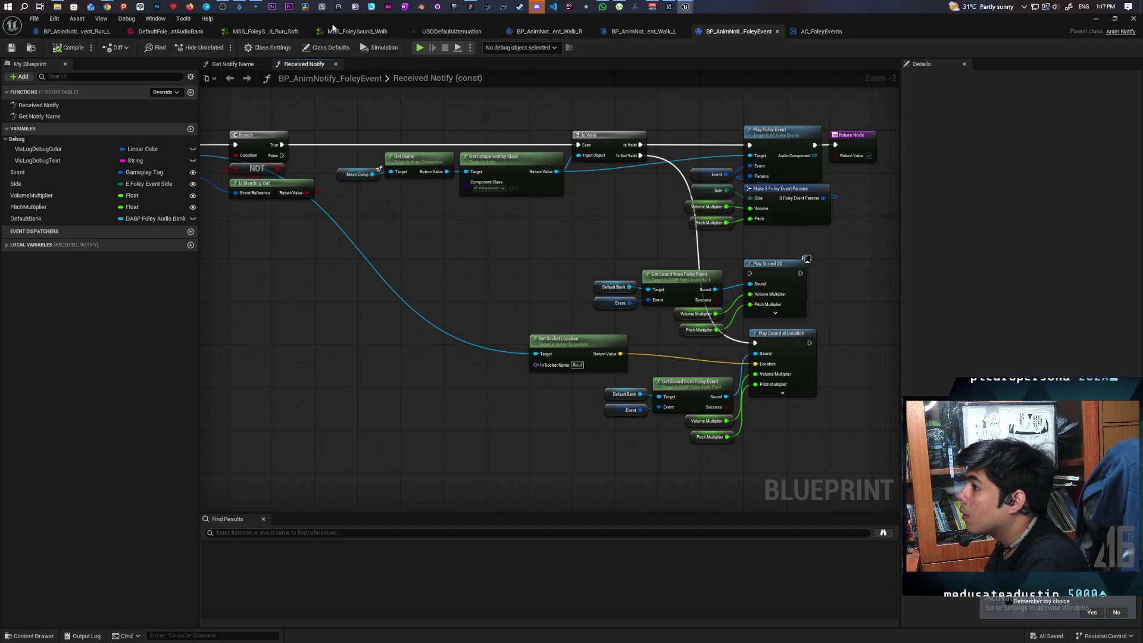
pyautogui.moveTo(685, 8)
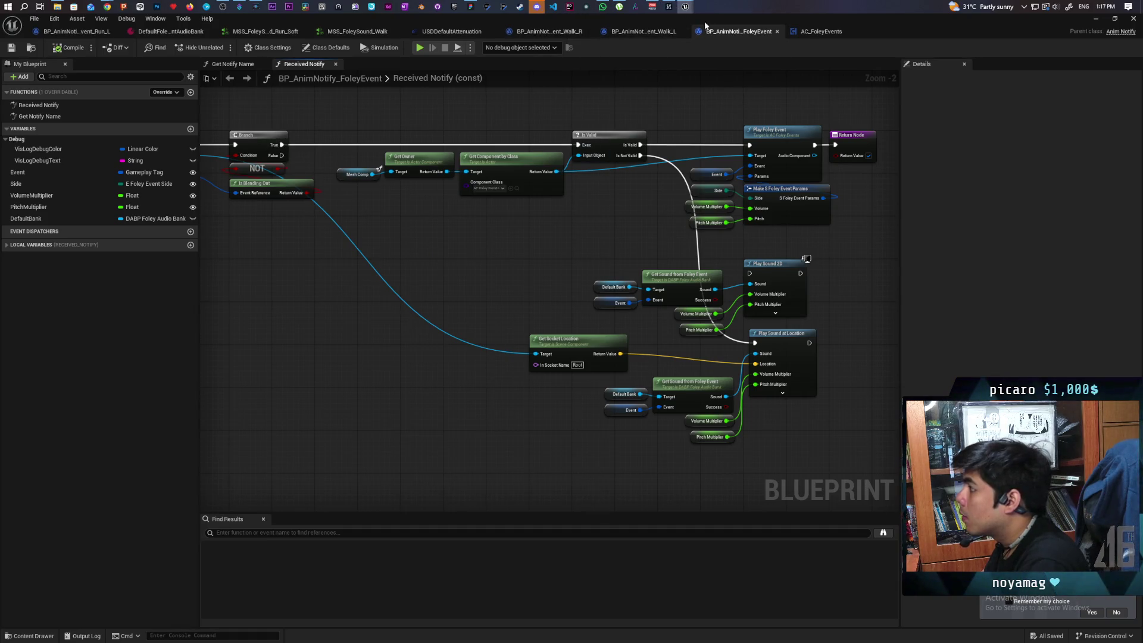
pyautogui.click(1096, 23)
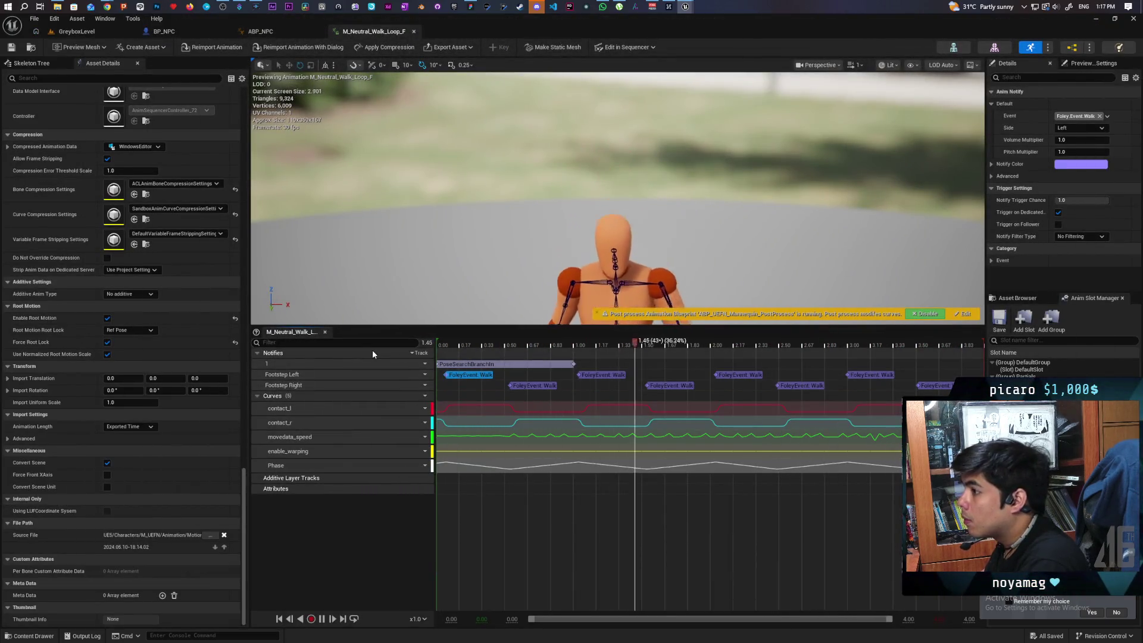
# Inspect the walk animation's bone hierarchy in the Skeleton Tree, then return to the GreyboxLevel level
pyautogui.click(40, 64)
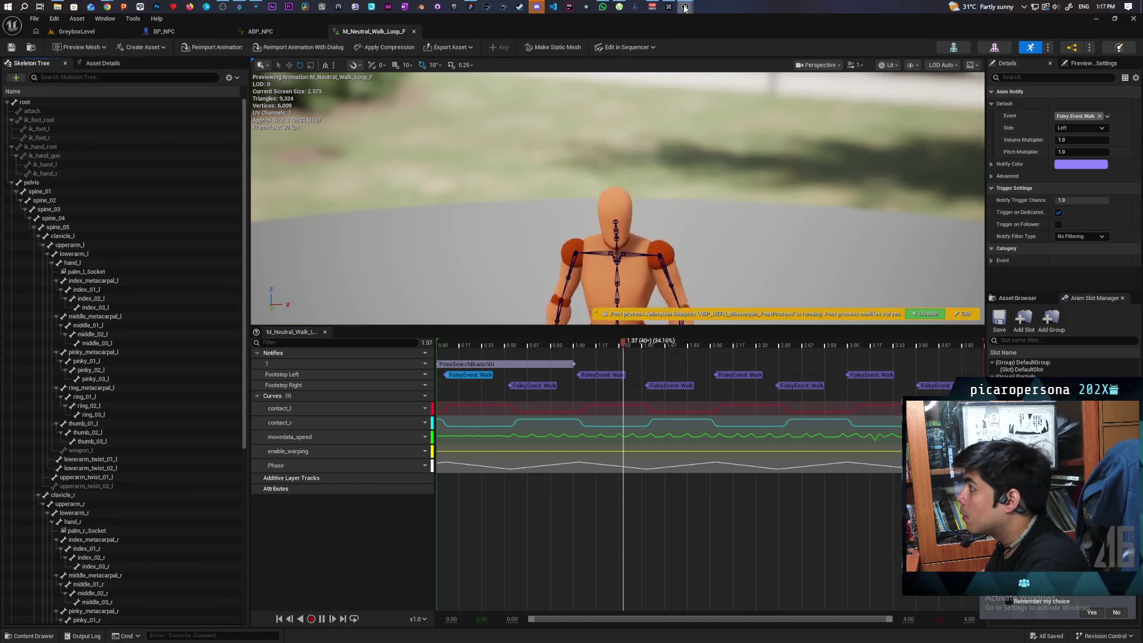
pyautogui.moveTo(685, 6)
pyautogui.click(731, 45)
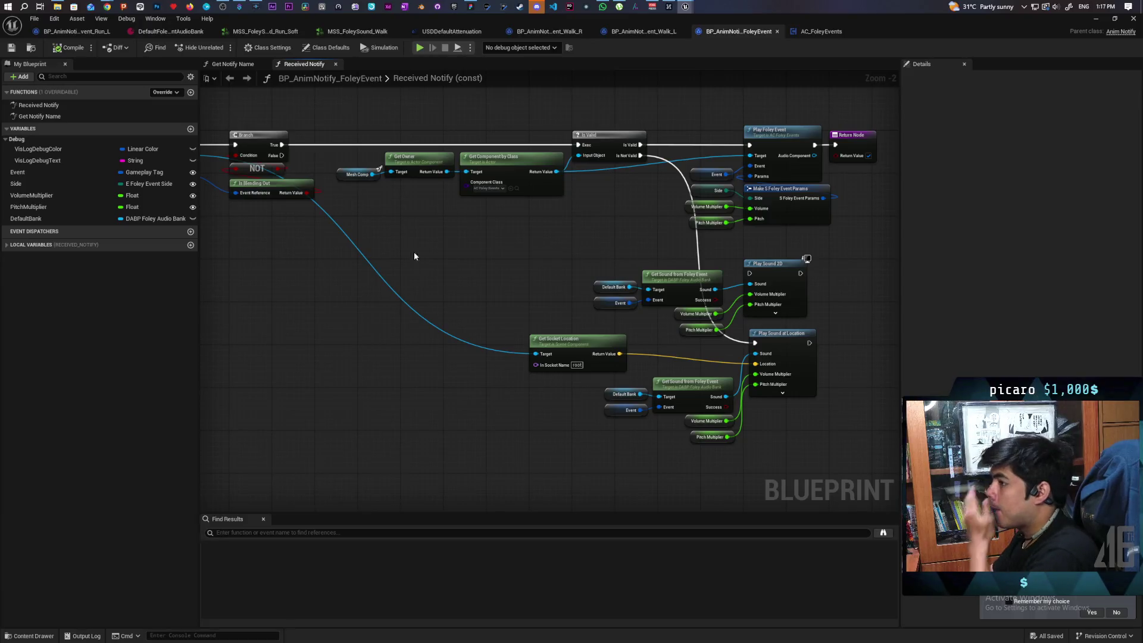
pyautogui.click(1096, 20)
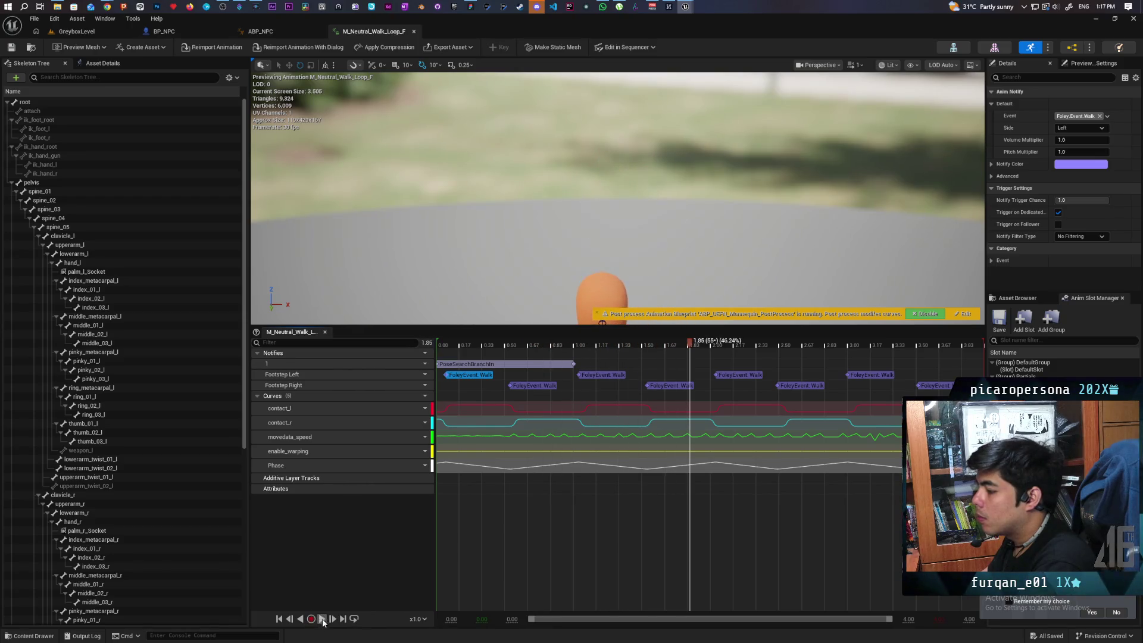
pyautogui.click(79, 28)
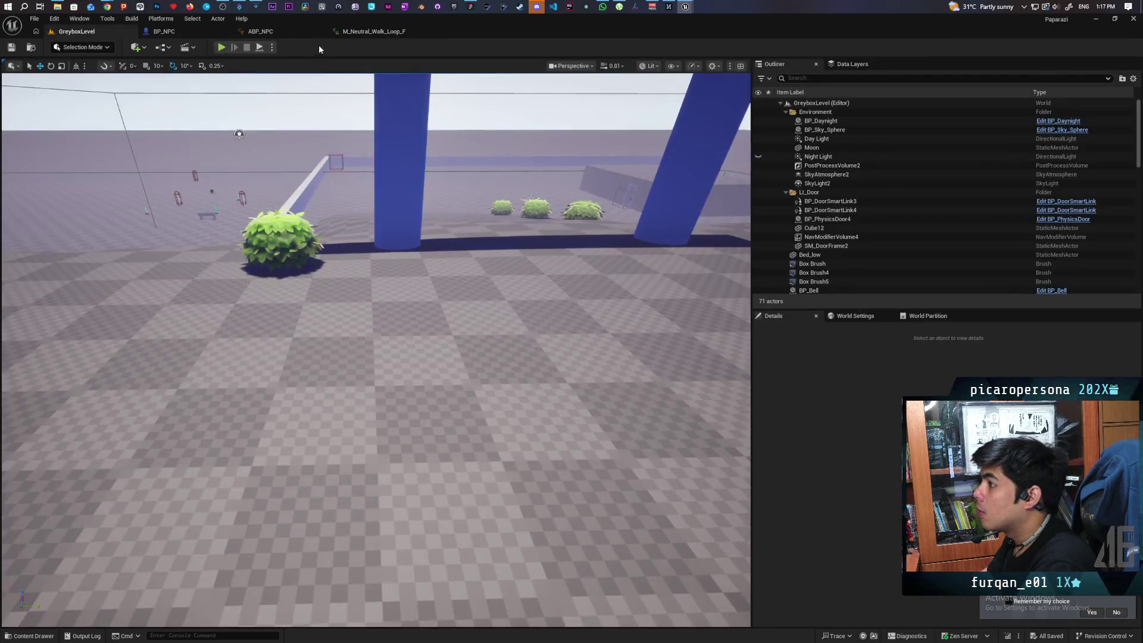
pyautogui.hotkey('alt', 'p')
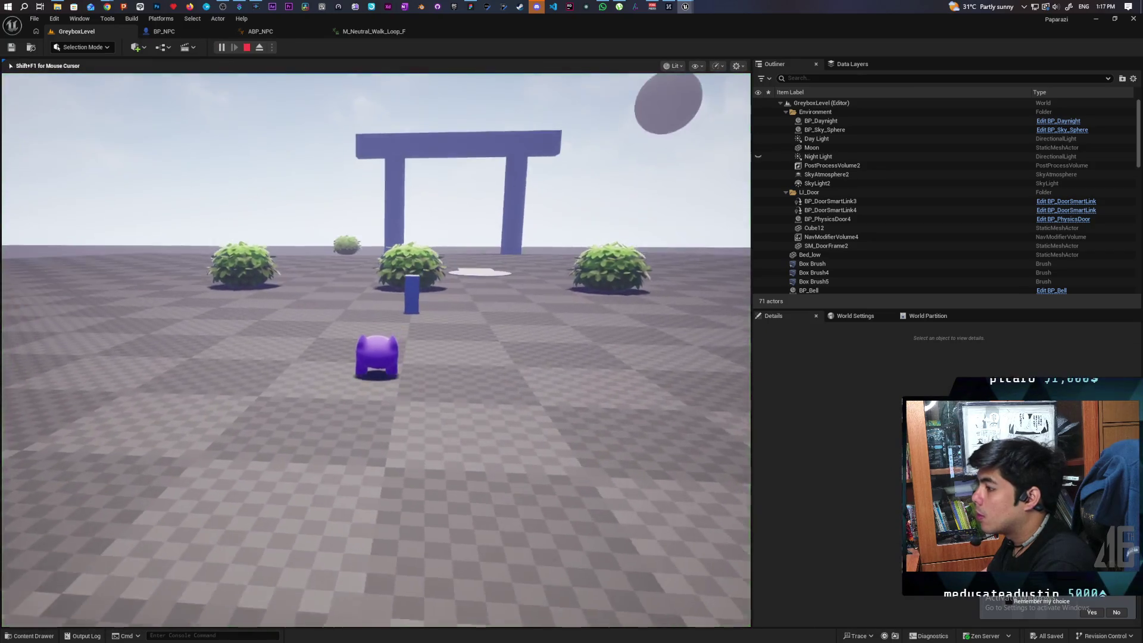
pyautogui.press('w')
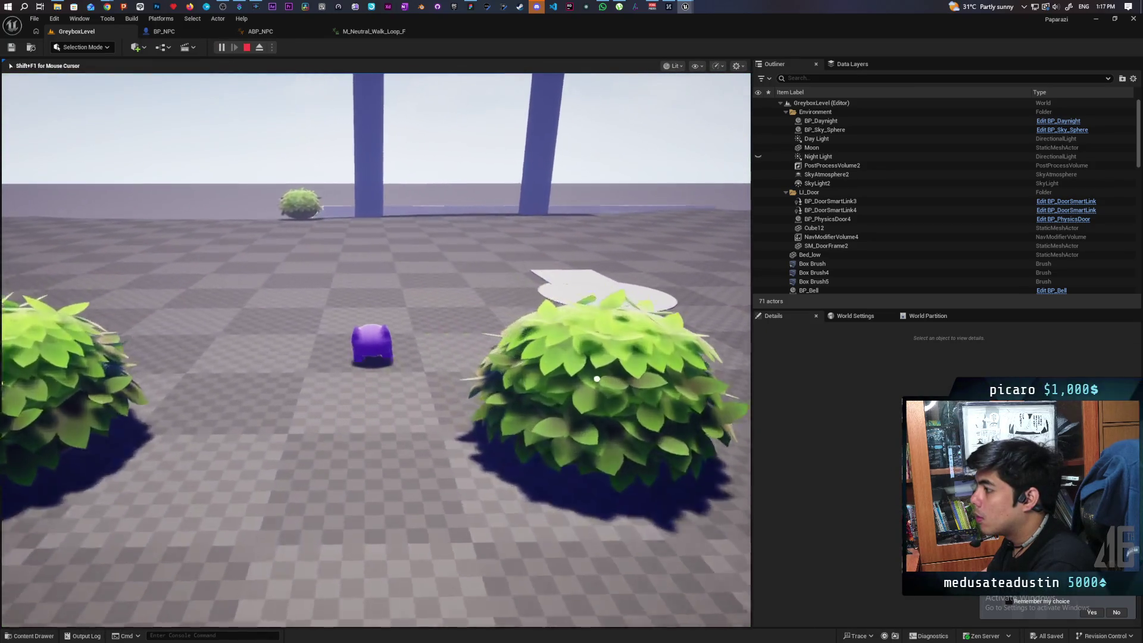
pyautogui.press('w')
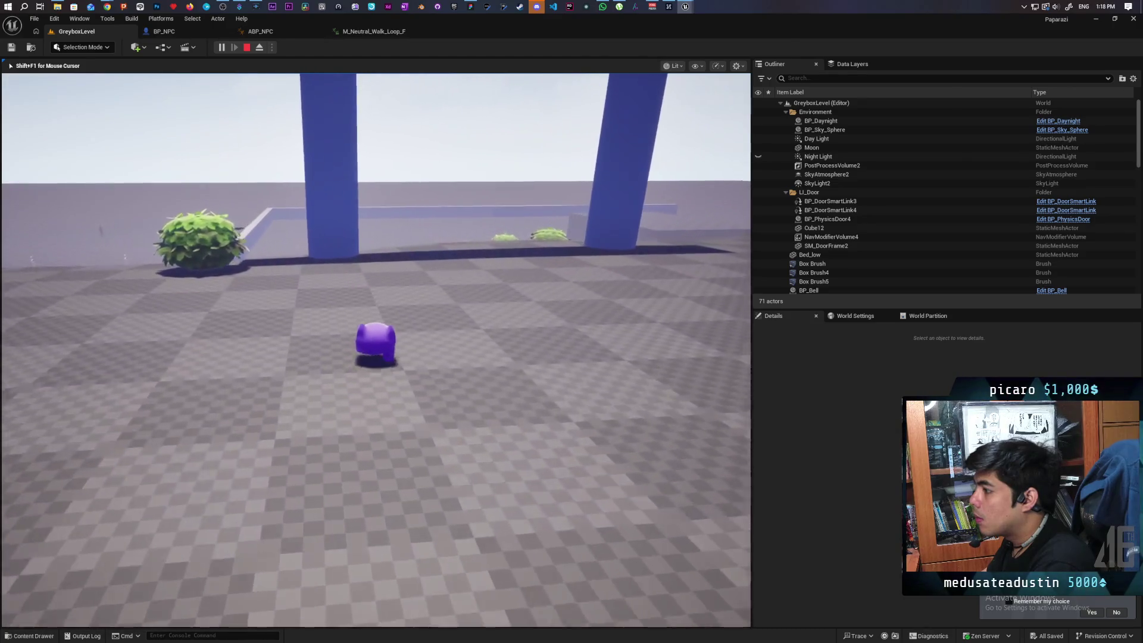
pyautogui.press('w')
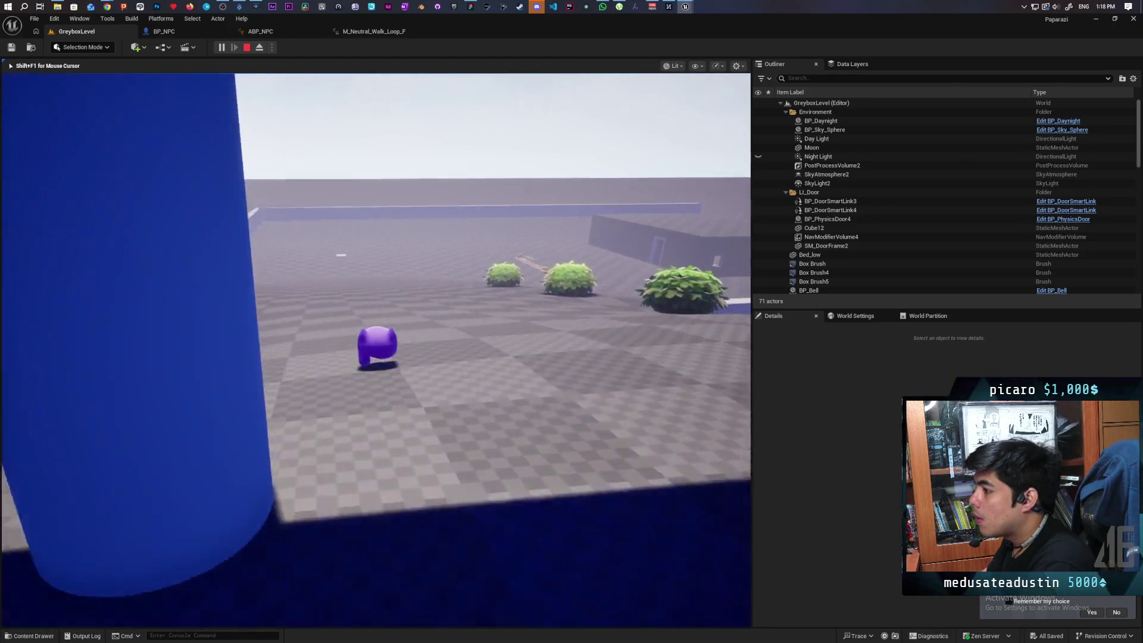
pyautogui.press('w')
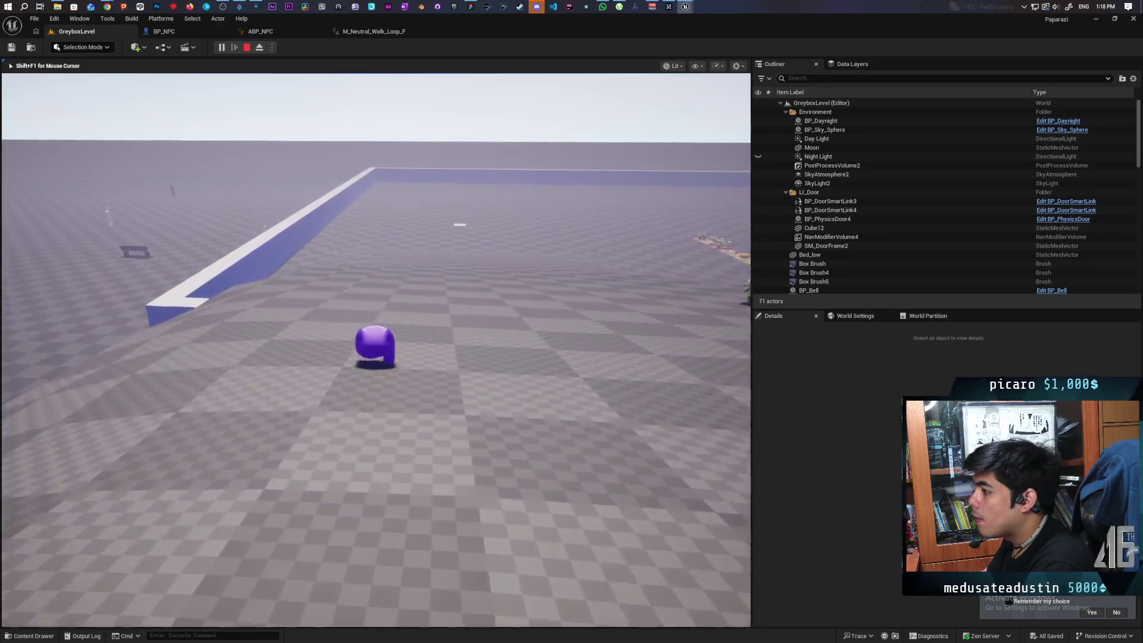
pyautogui.press('w')
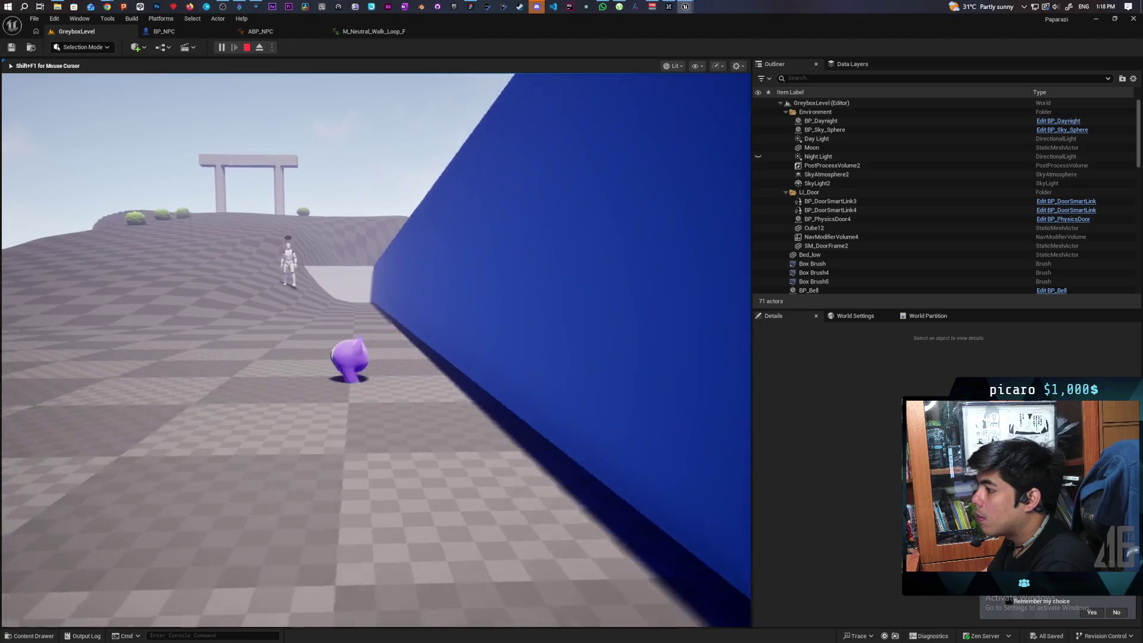
pyautogui.press('w')
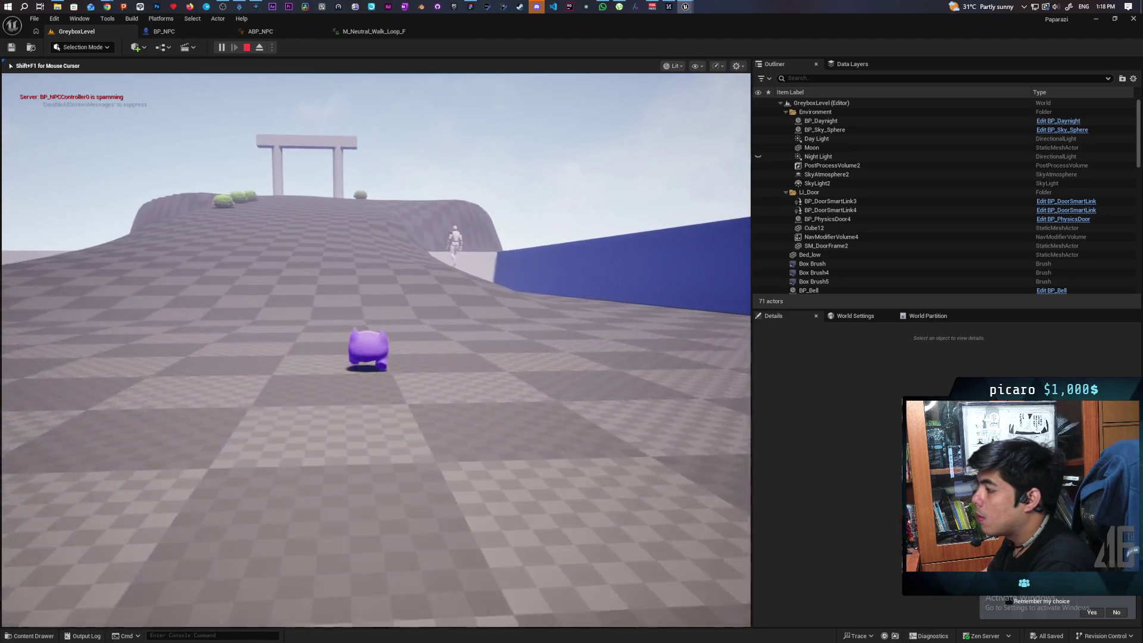
pyautogui.press('space')
pyautogui.press('w')
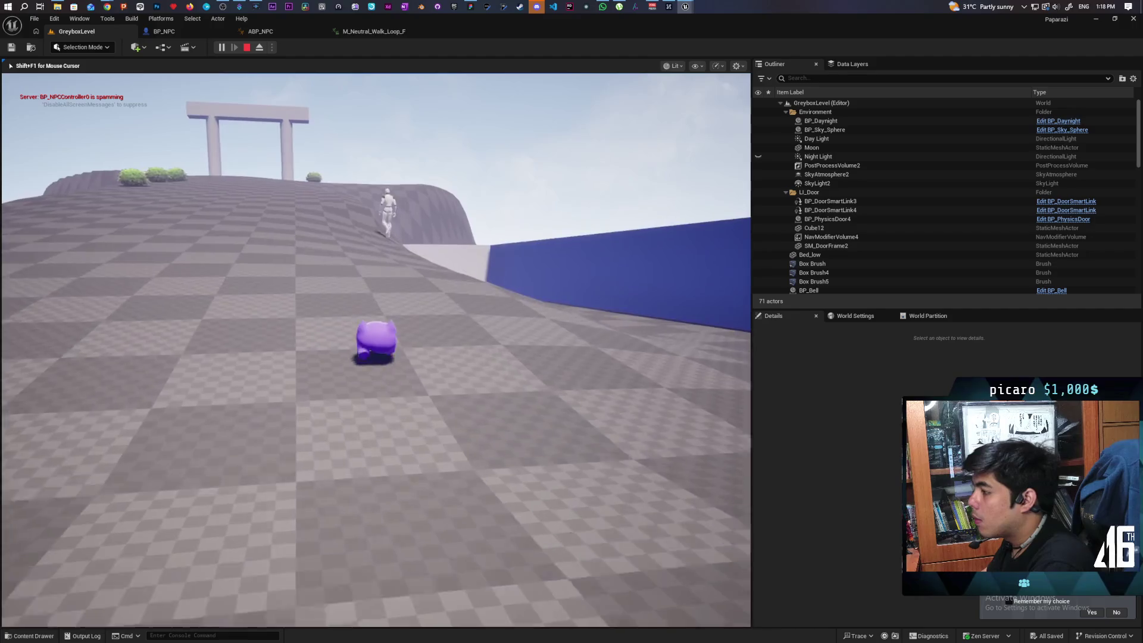
pyautogui.press('w')
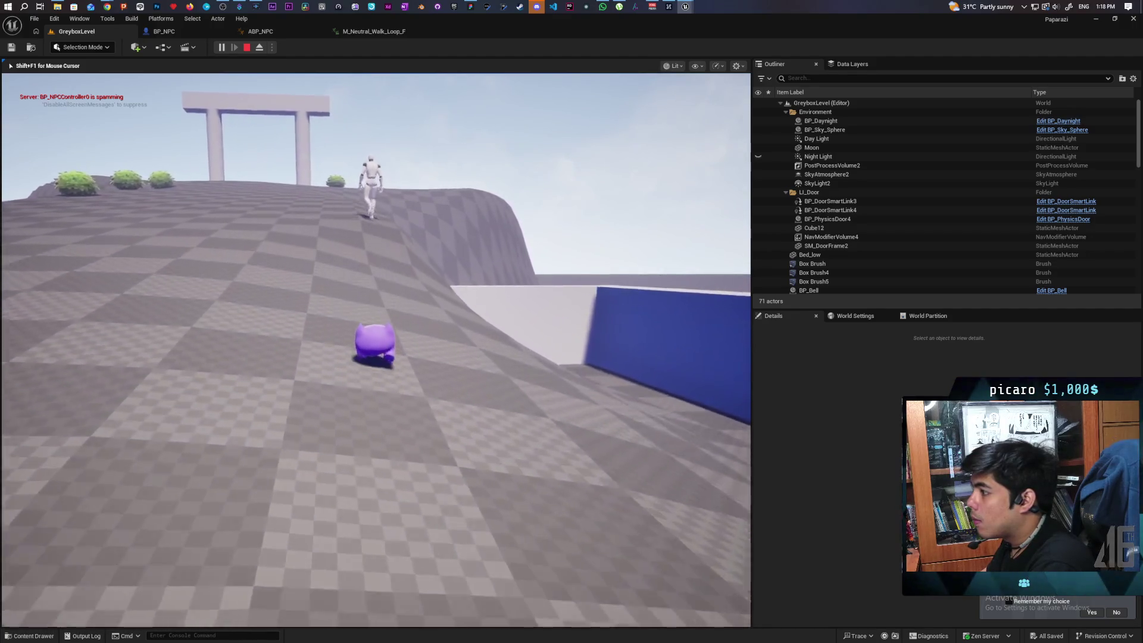
pyautogui.press('w')
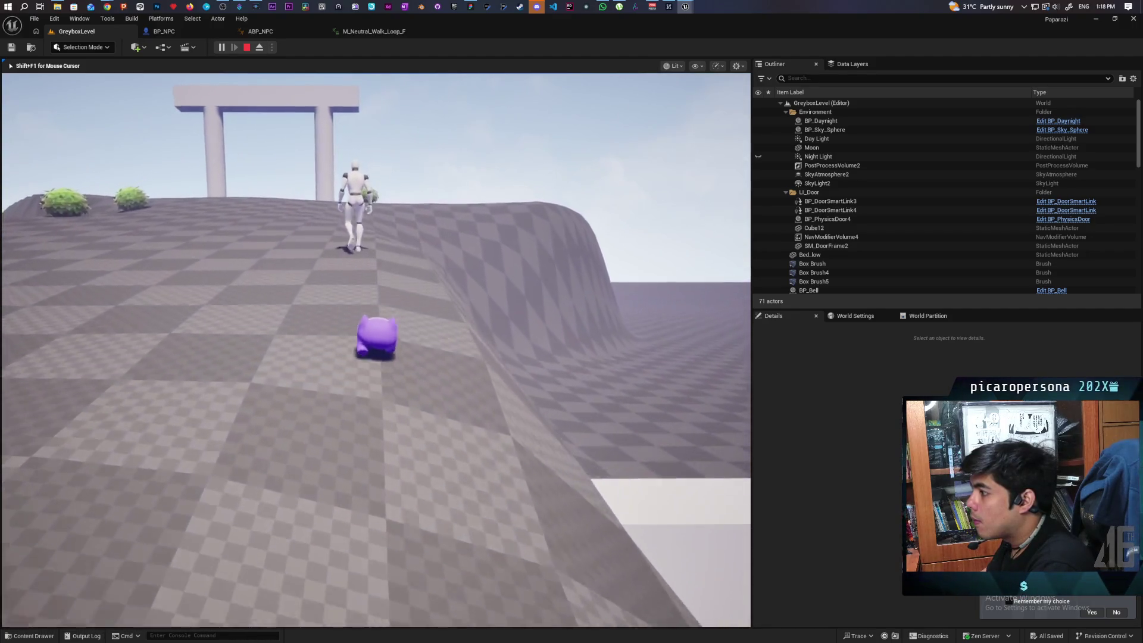
pyautogui.press('w')
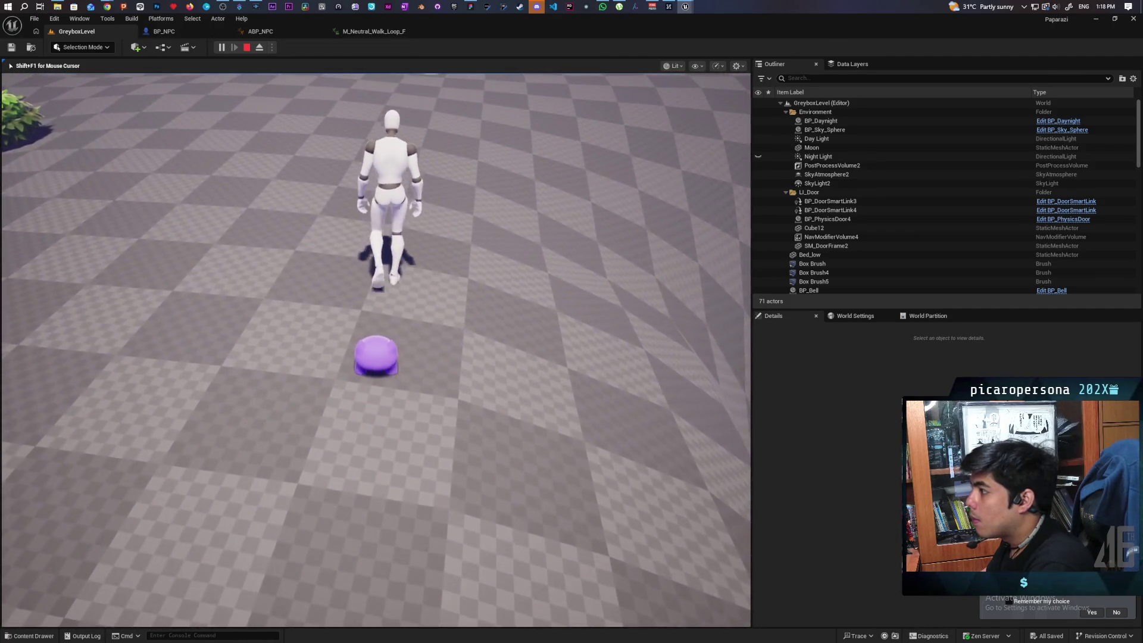
pyautogui.press('Escape')
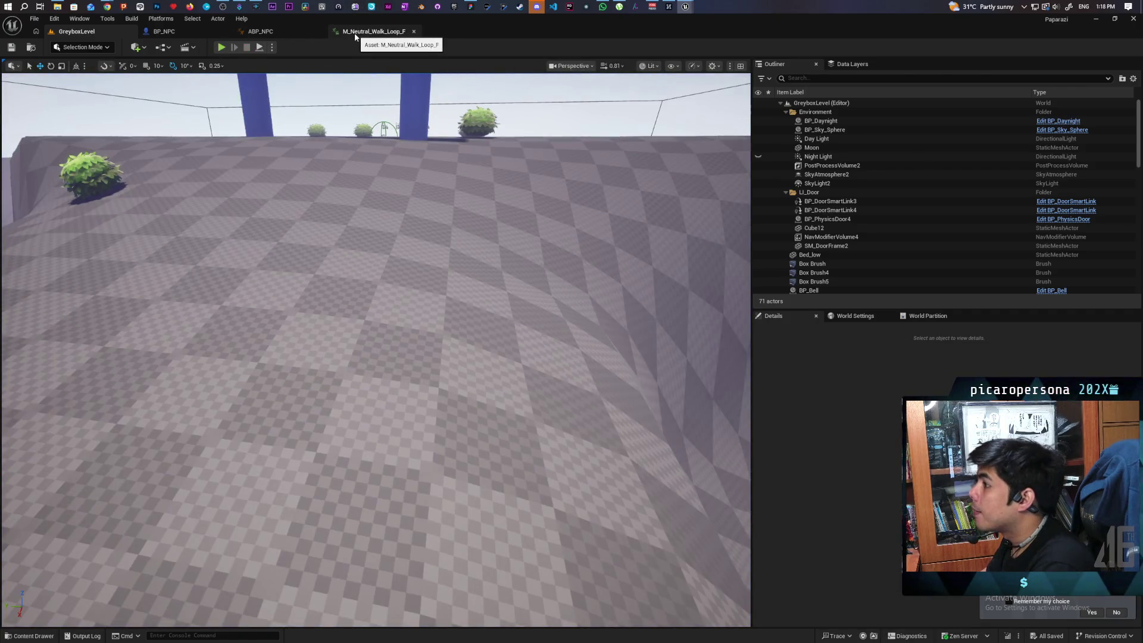
pyautogui.moveTo(671, 7)
pyautogui.click(744, 53)
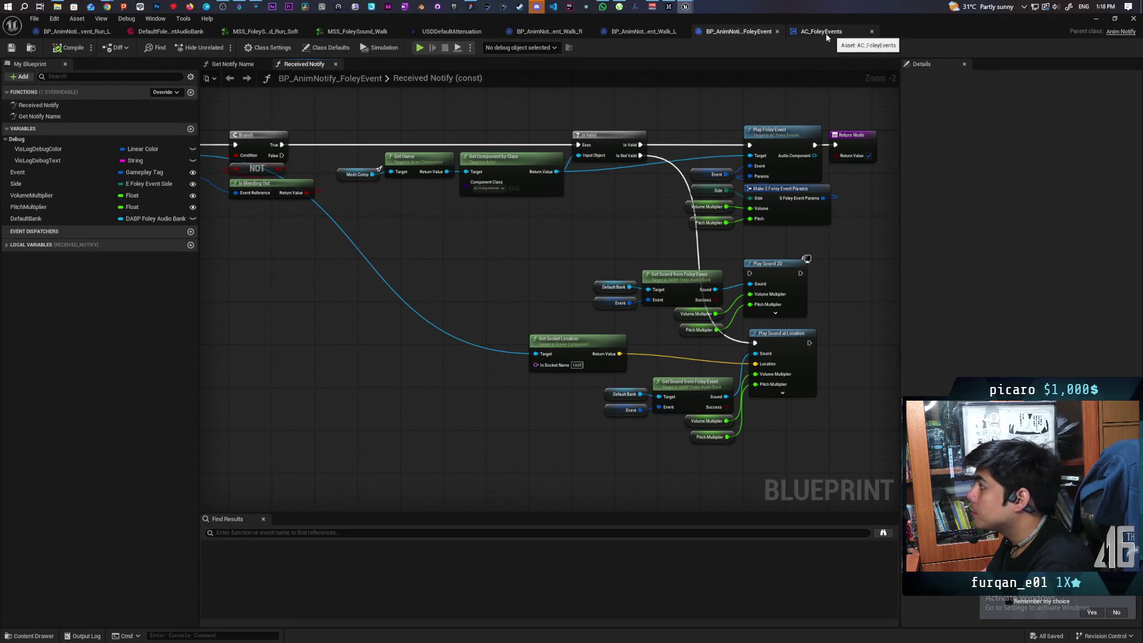
# Switch USDDefaultAttenuation to the Natural Sound attenuation function with a 3600 falloff distance
pyautogui.click(483, 32)
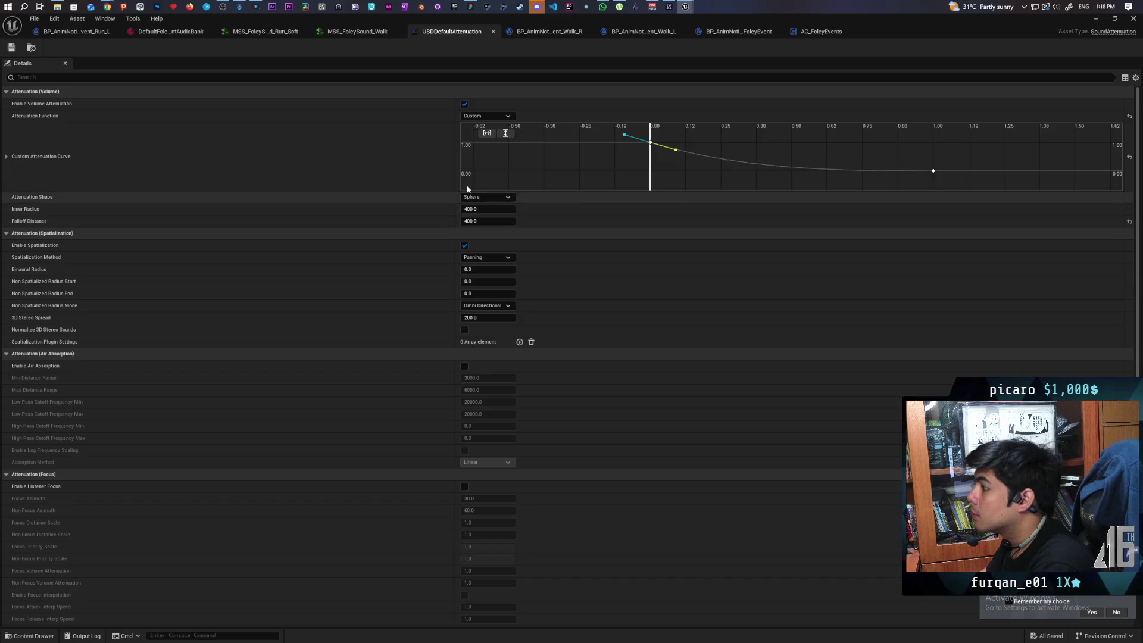
pyautogui.click(512, 117)
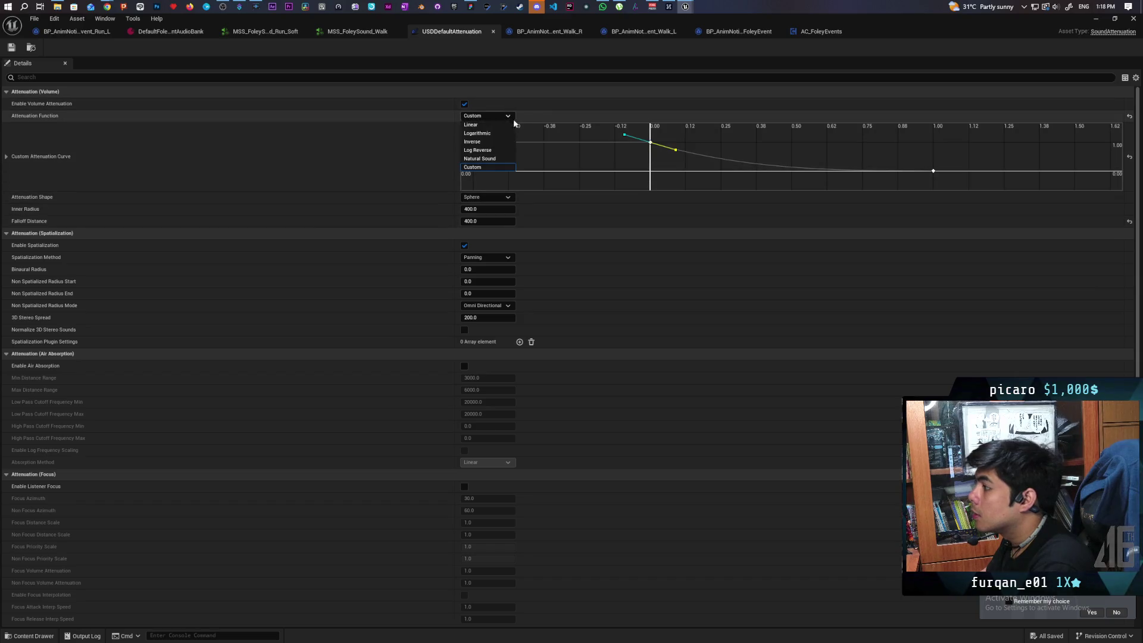
pyautogui.click(506, 166)
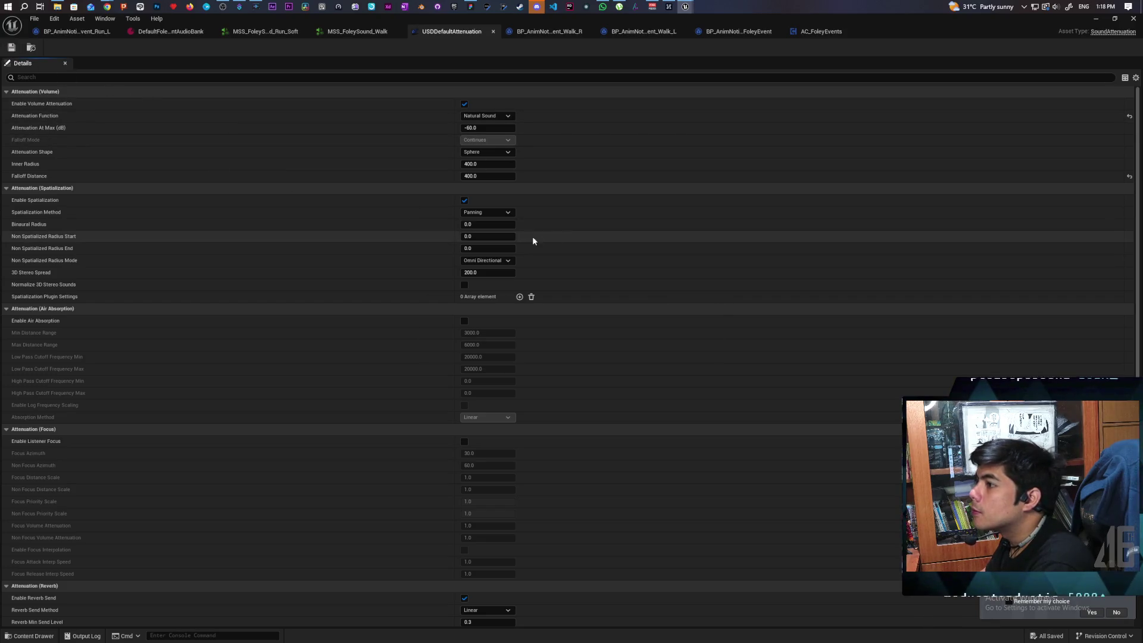
pyautogui.click(1129, 176)
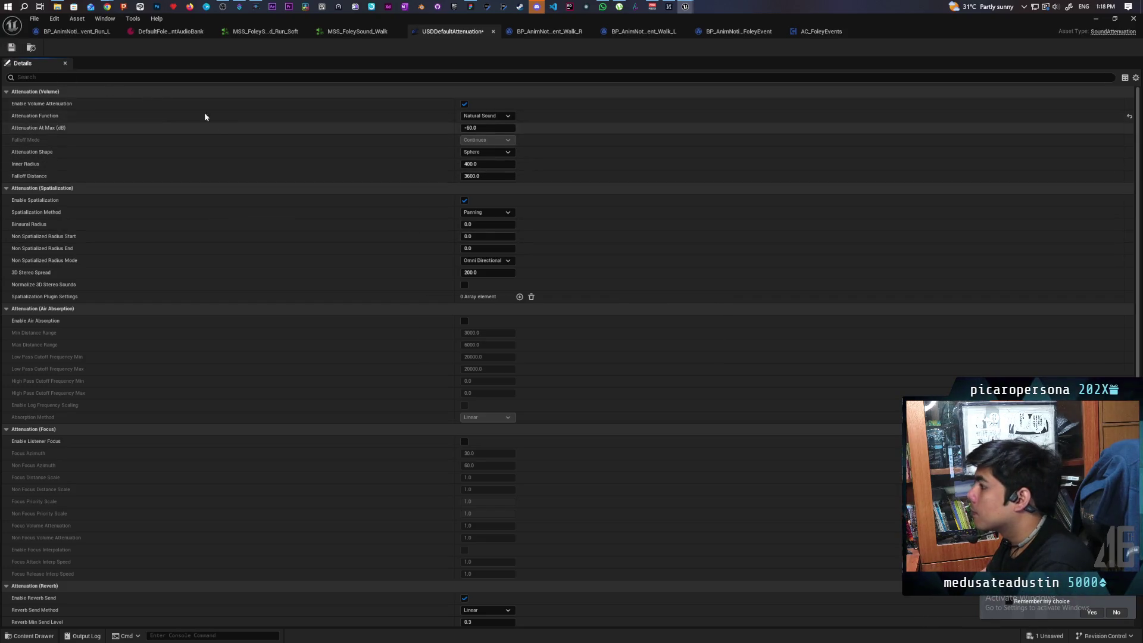
pyautogui.click(9, 47)
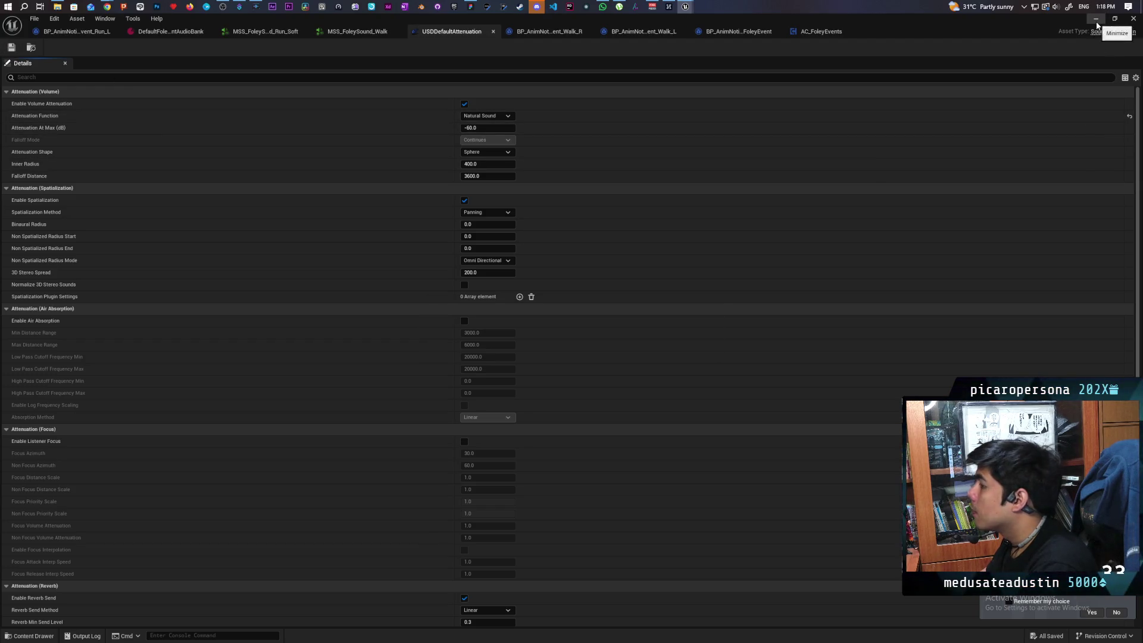
pyautogui.click(1097, 22)
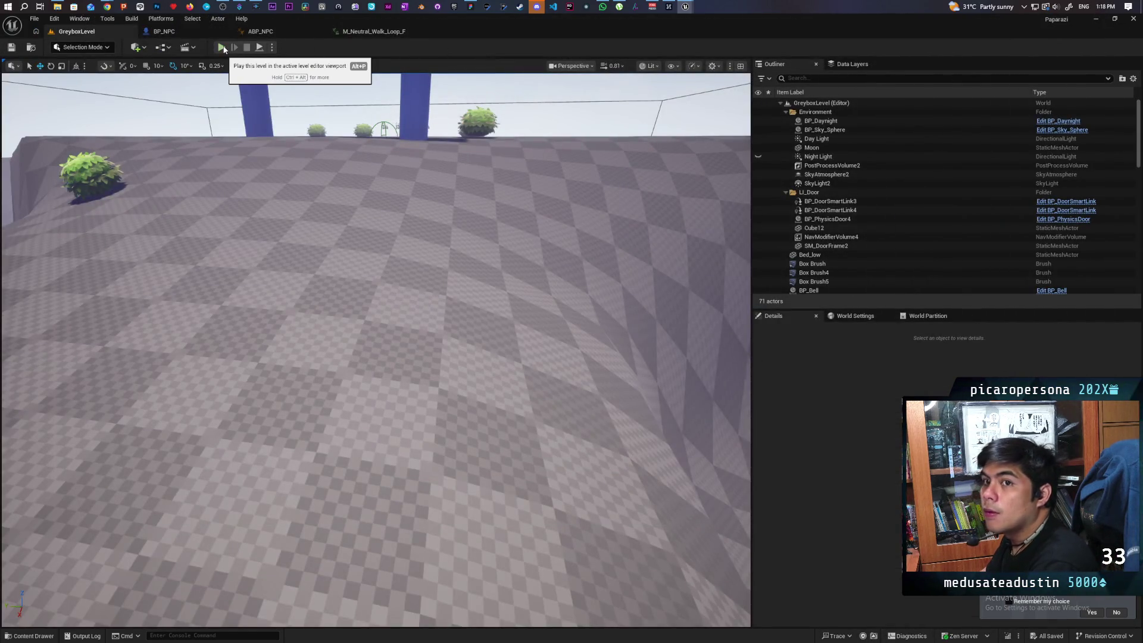
pyautogui.click(221, 48)
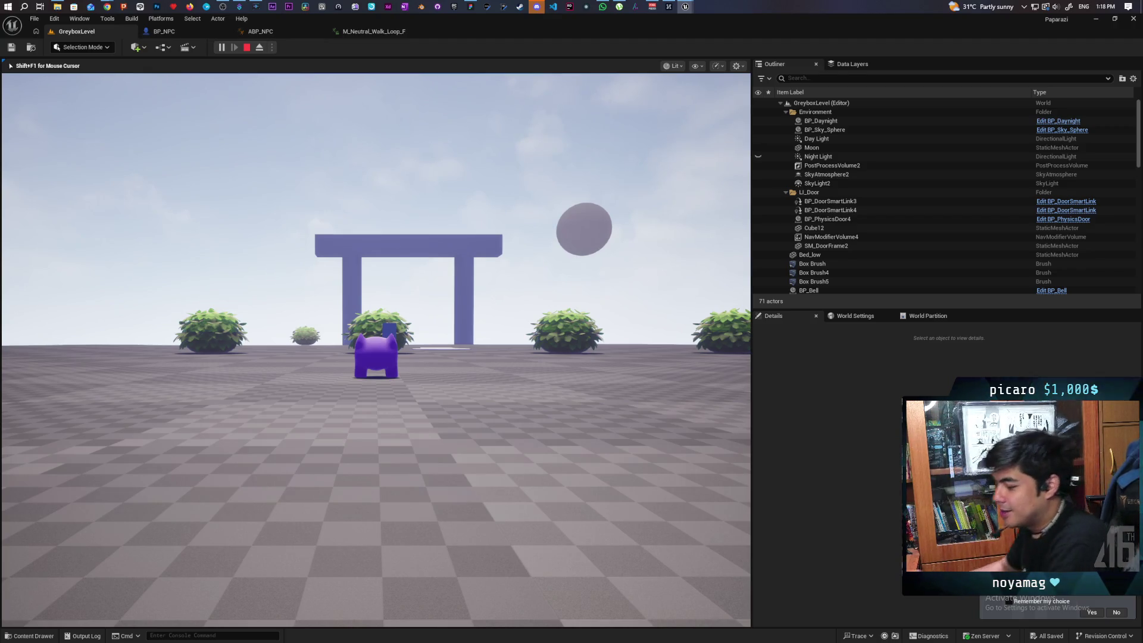
pyautogui.press('w')
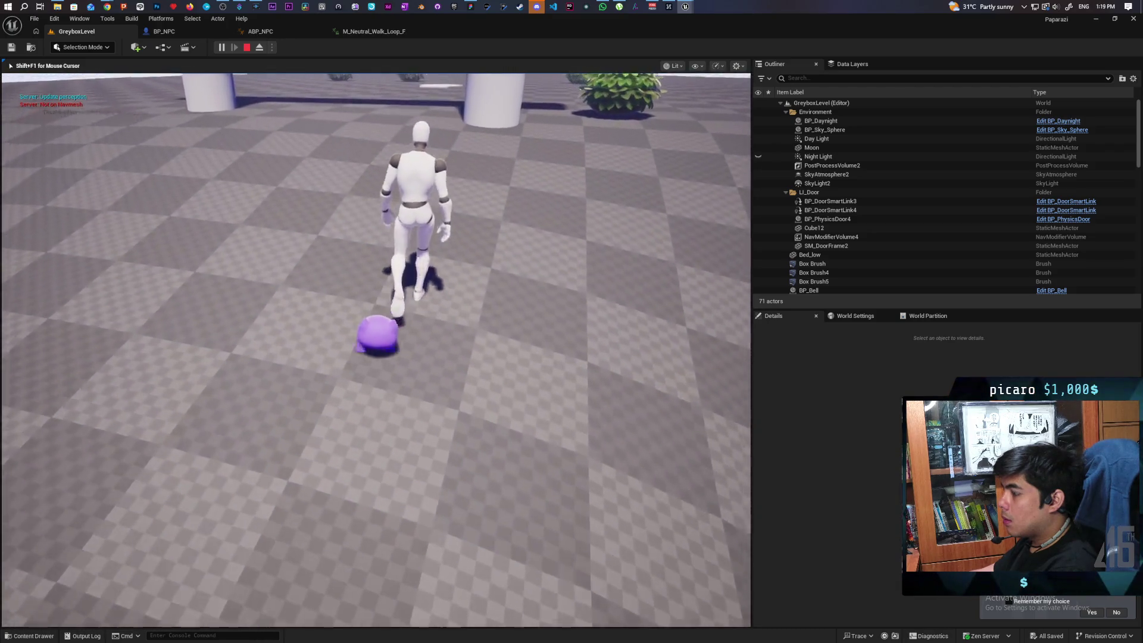
pyautogui.press('Escape')
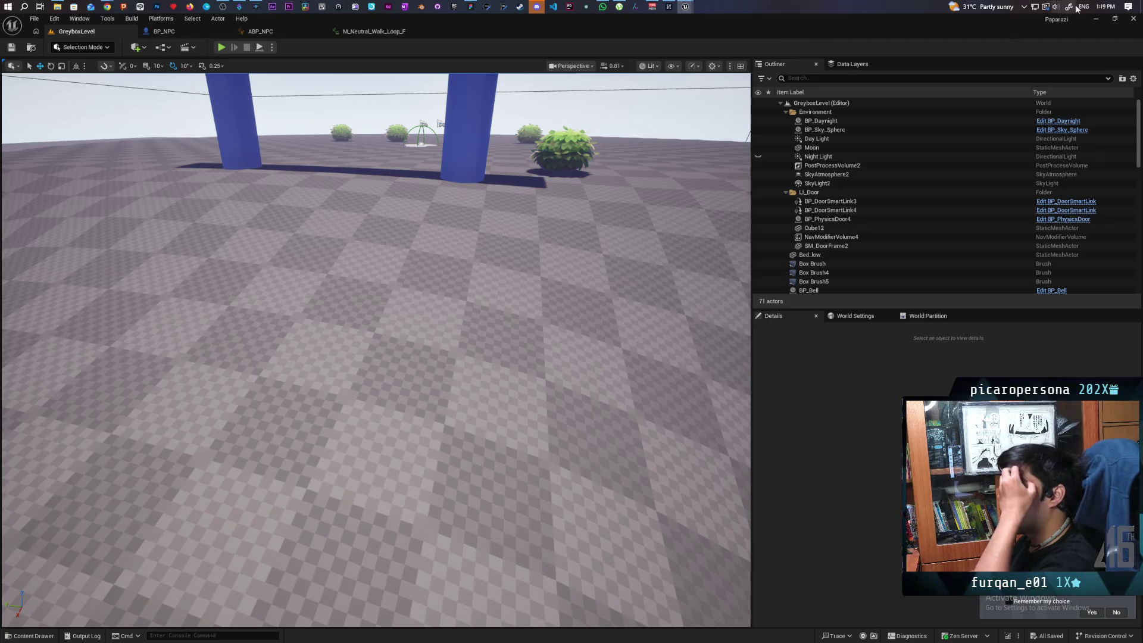
# Give USDDefaultAttenuation a 1000 inner radius, save it, and switch its function to Linear
pyautogui.moveTo(684, 8)
pyautogui.click(720, 38)
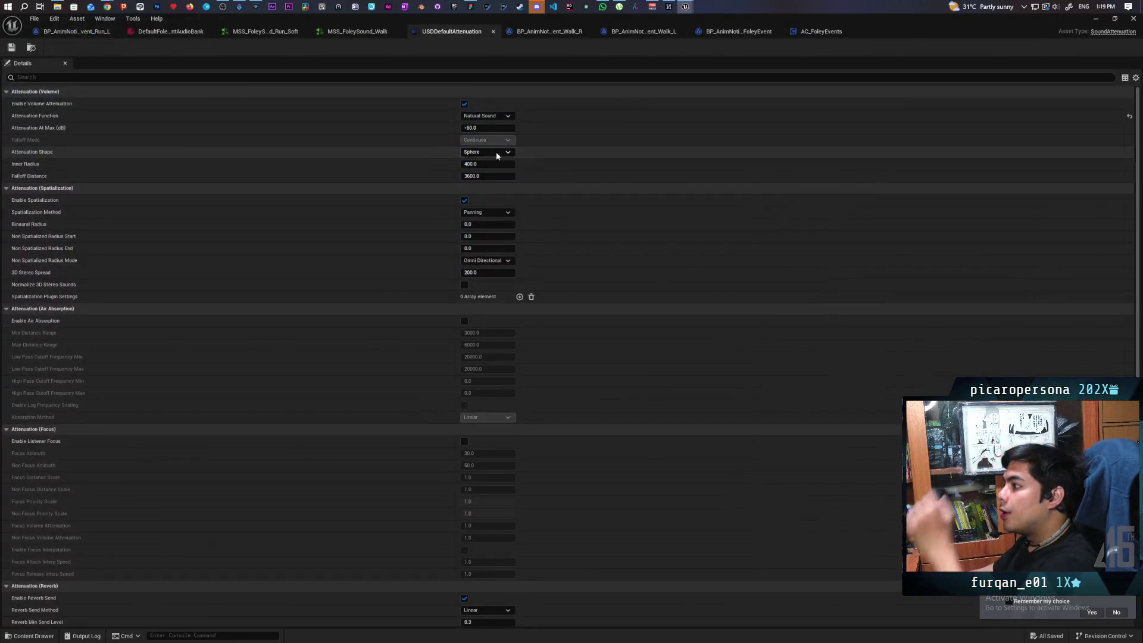
pyautogui.write('100')
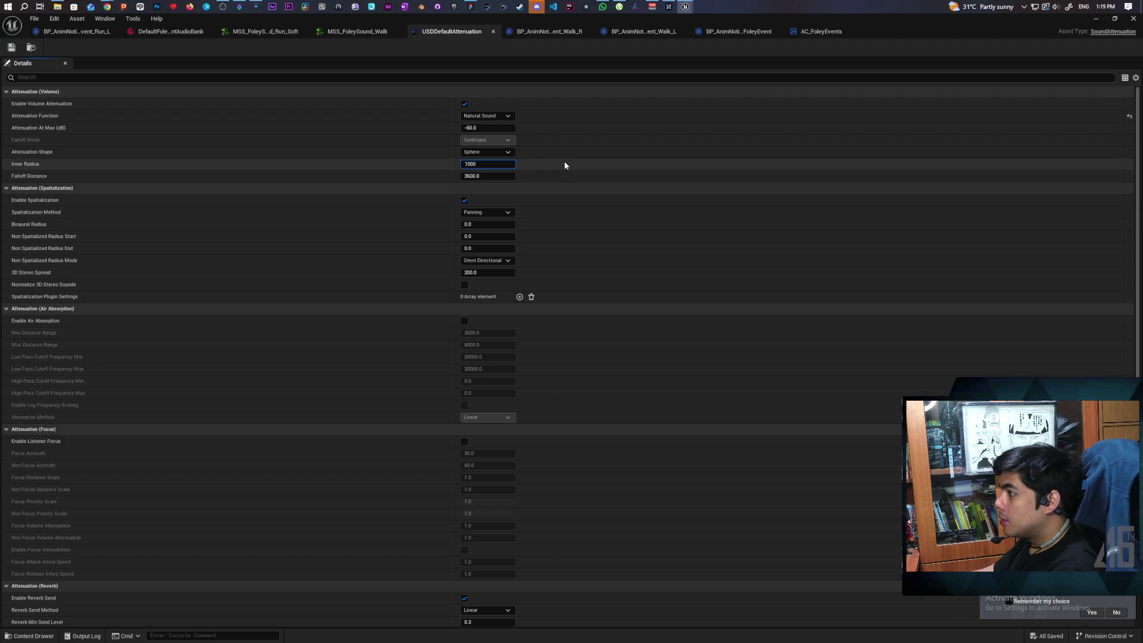
pyautogui.press('Return')
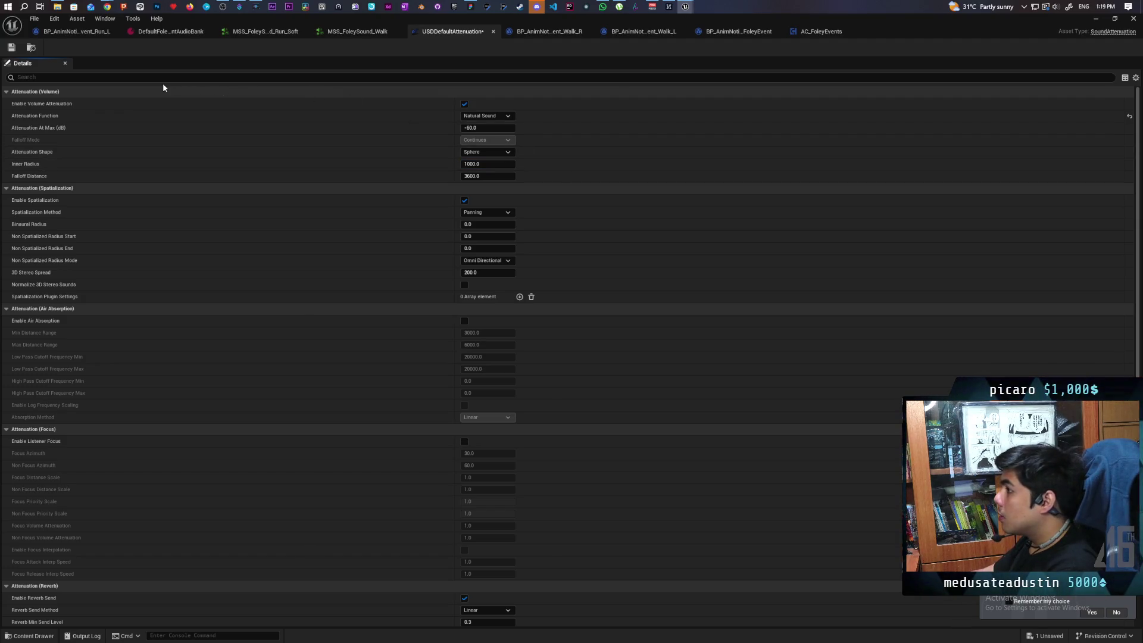
pyautogui.click(15, 48)
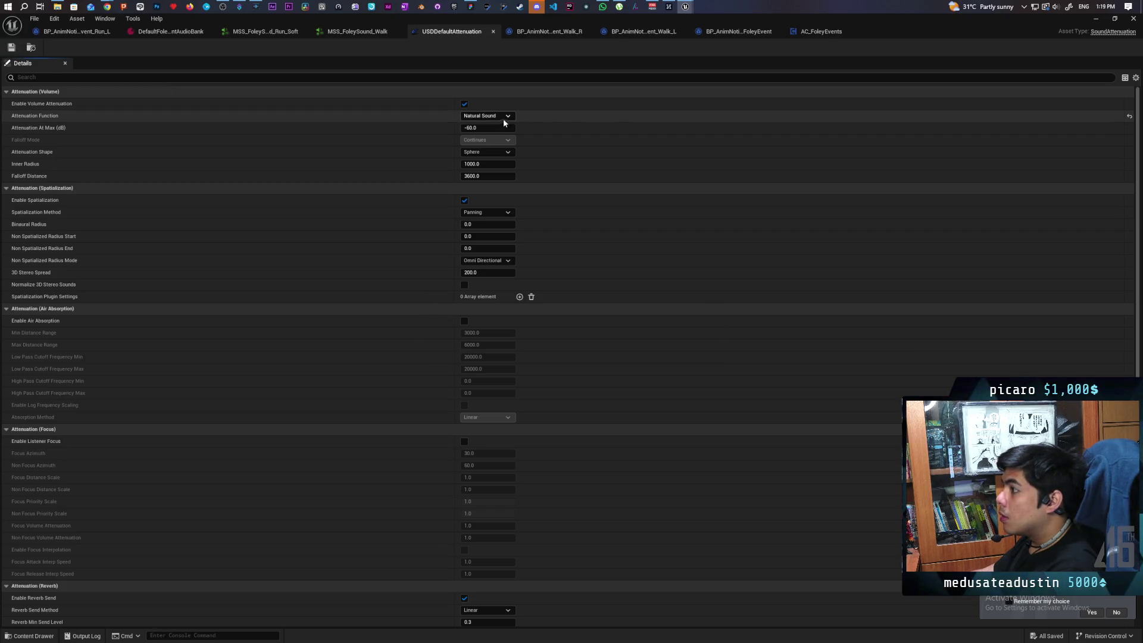
pyautogui.hotkey('ctrl', 'z')
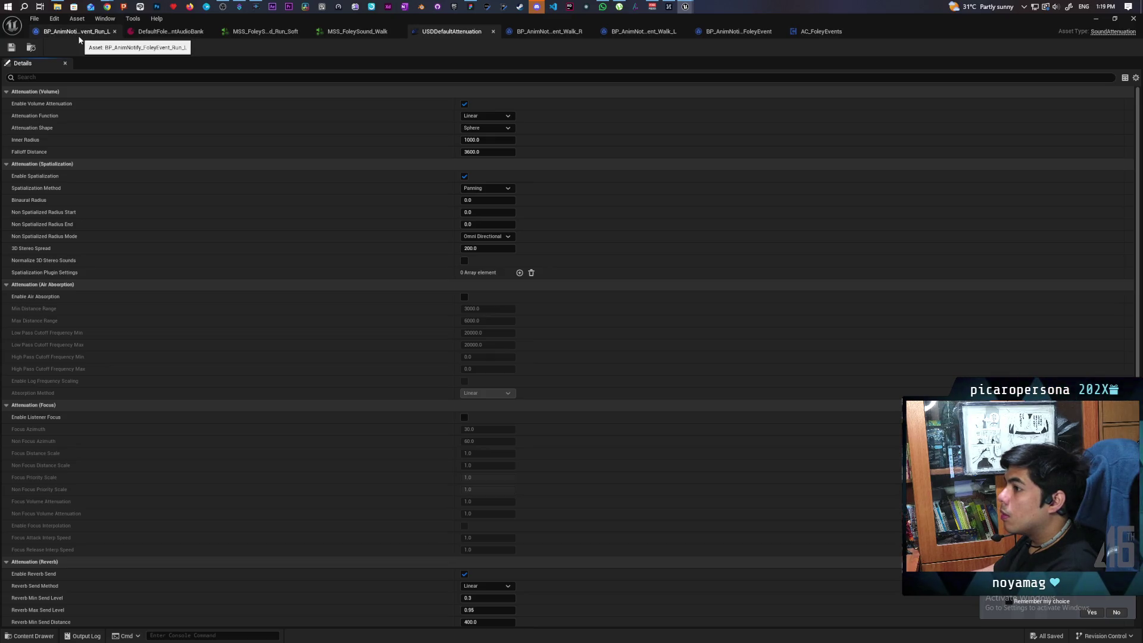
pyautogui.click(1097, 19)
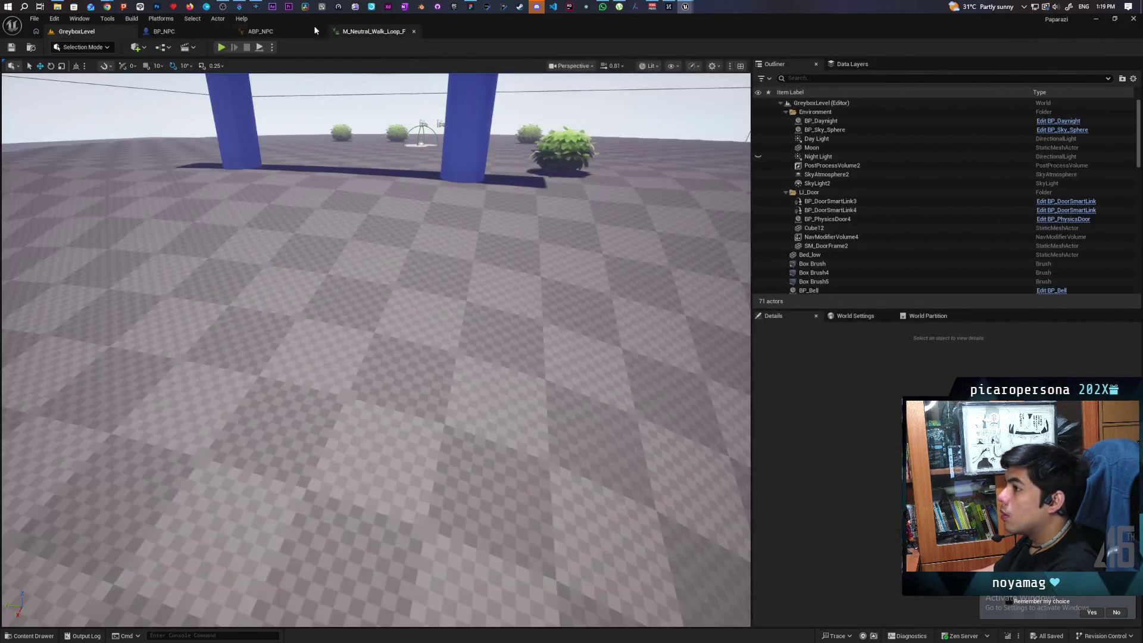
pyautogui.click(221, 47)
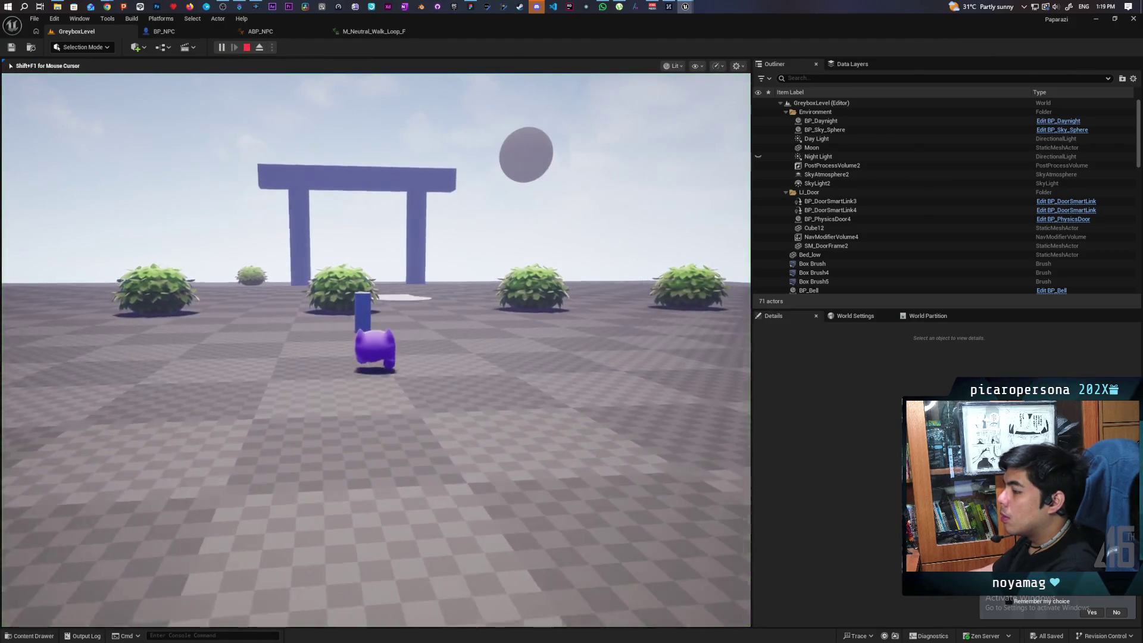
pyautogui.press('w')
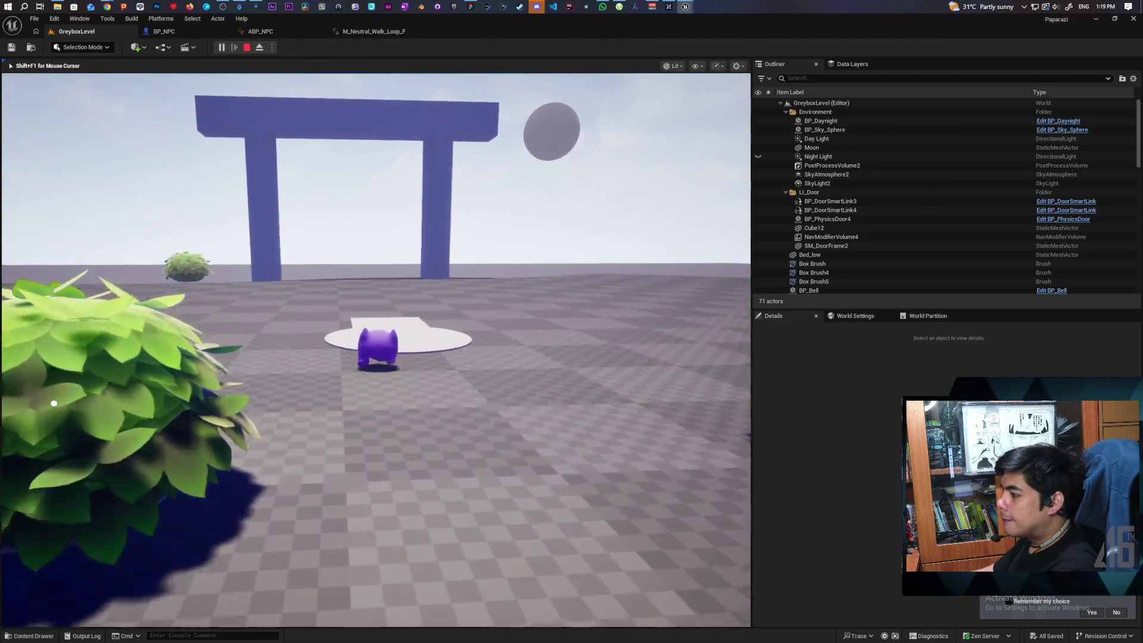
pyautogui.press('w')
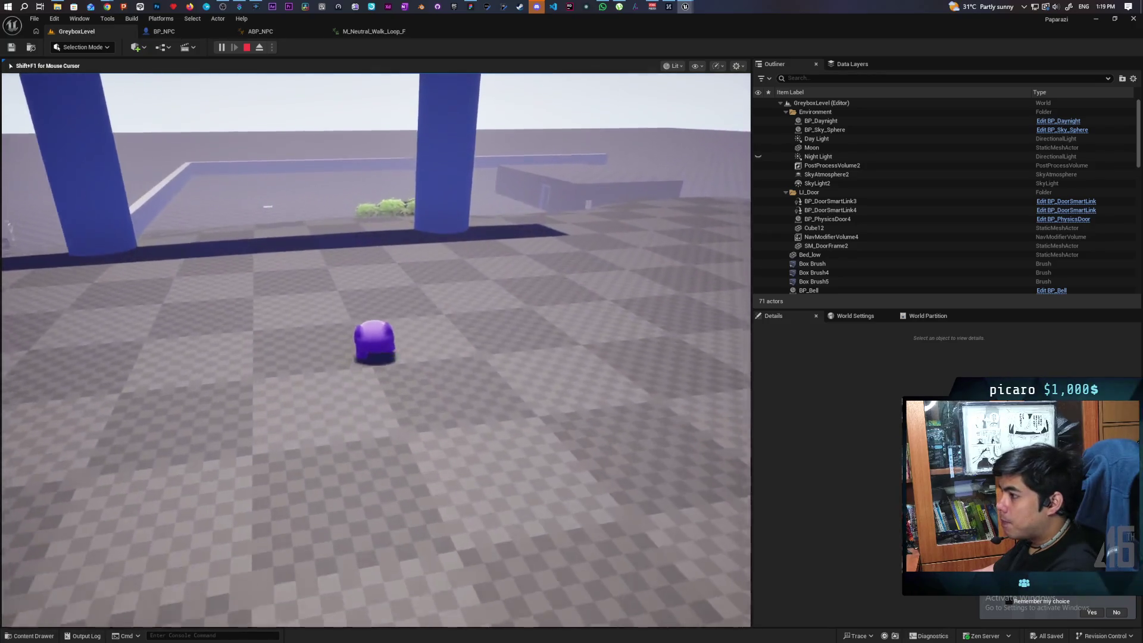
pyautogui.press('w')
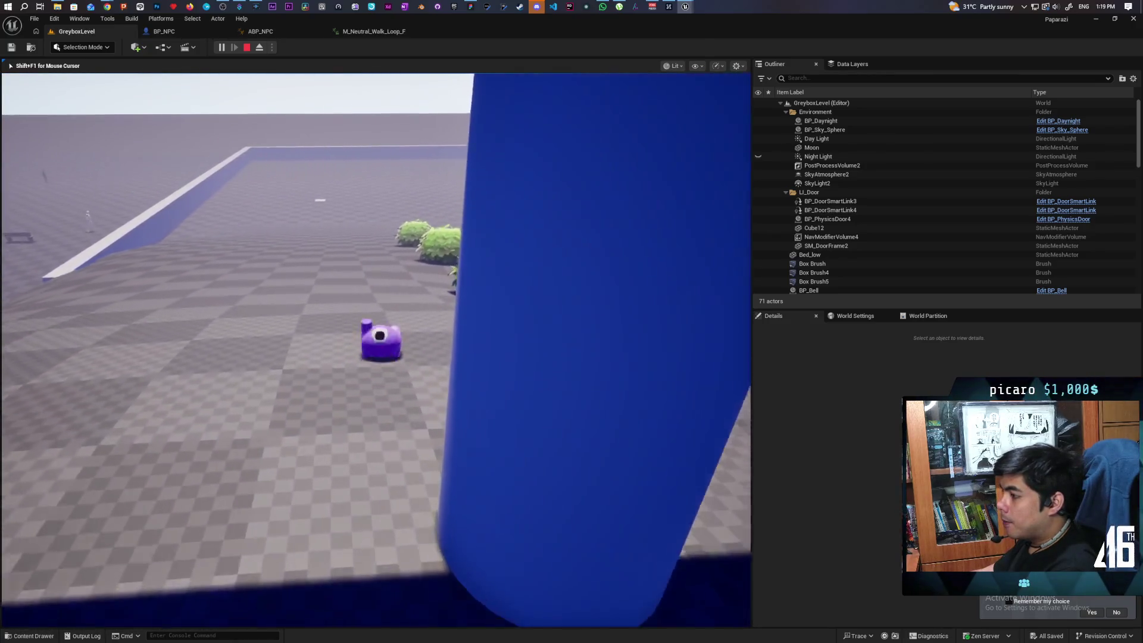
pyautogui.press('w')
pyautogui.press('w')
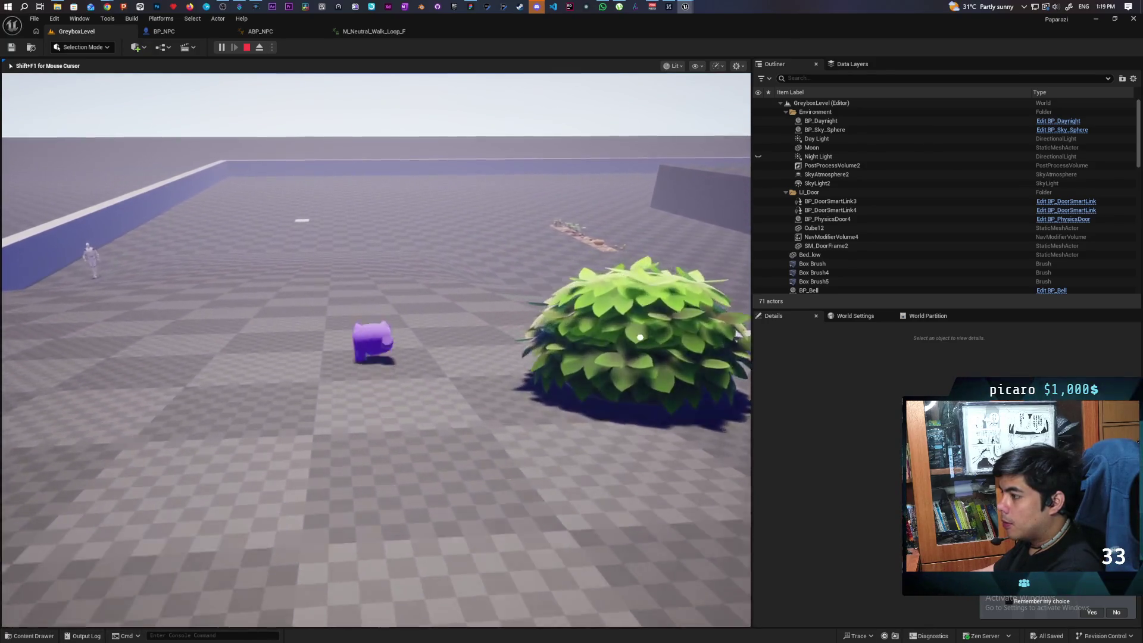
pyautogui.press('w')
pyautogui.press('w')
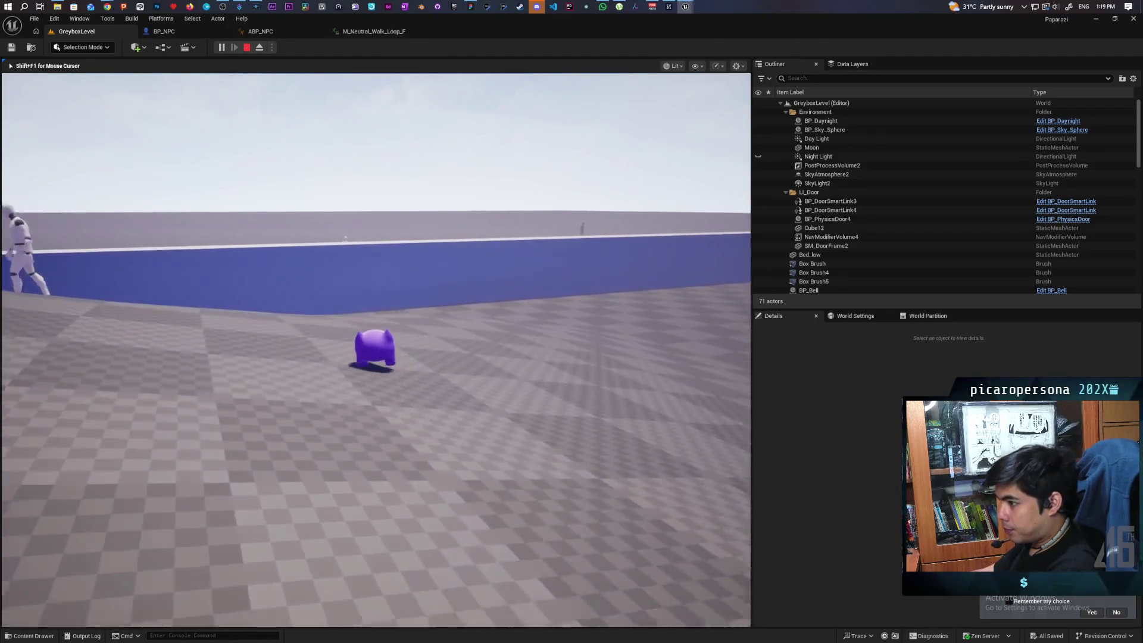
pyautogui.press('w')
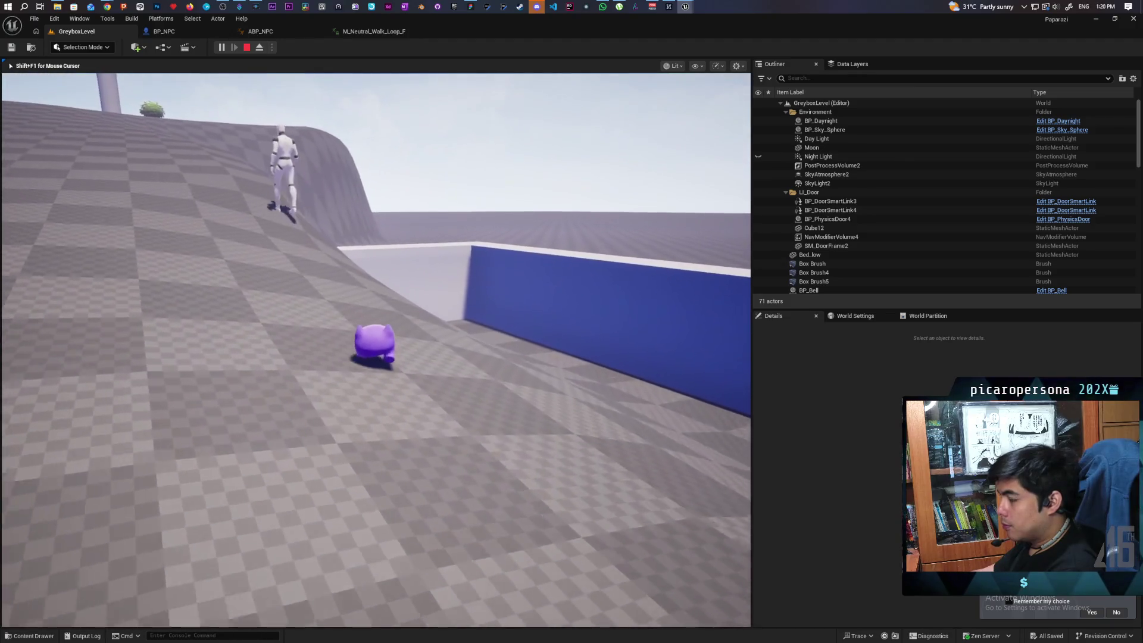
pyautogui.press('w')
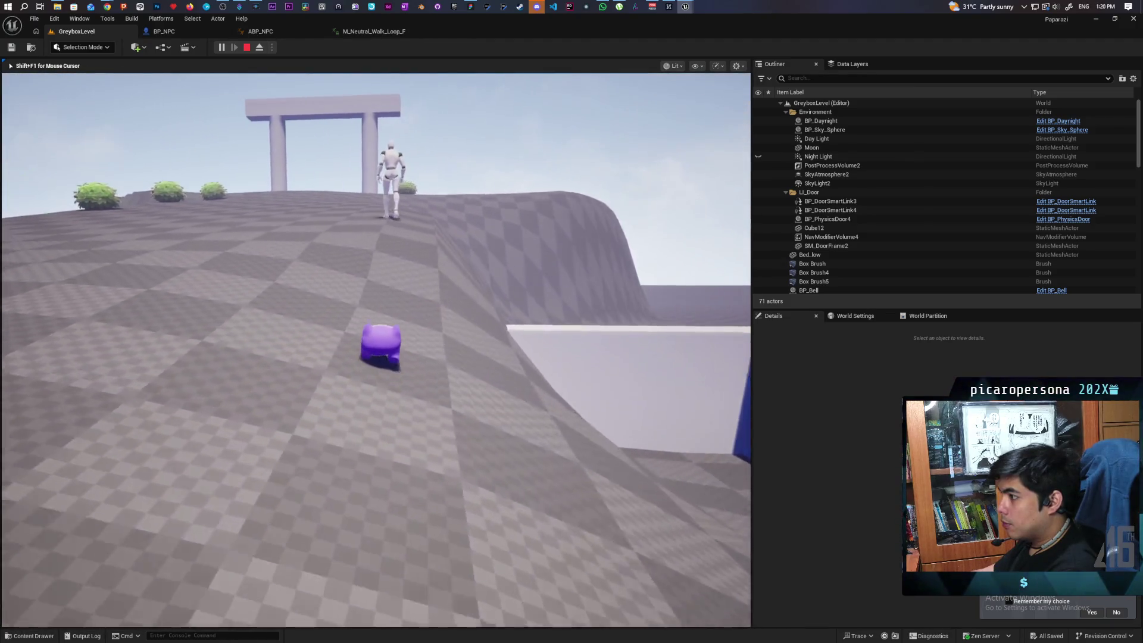
pyautogui.press('w')
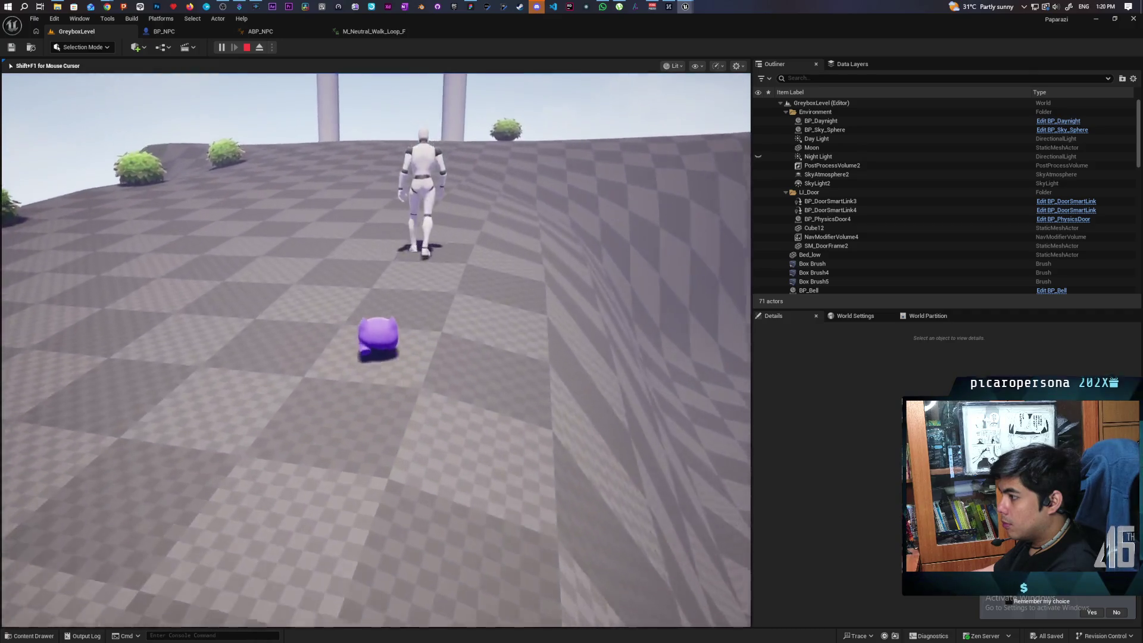
pyautogui.press('w')
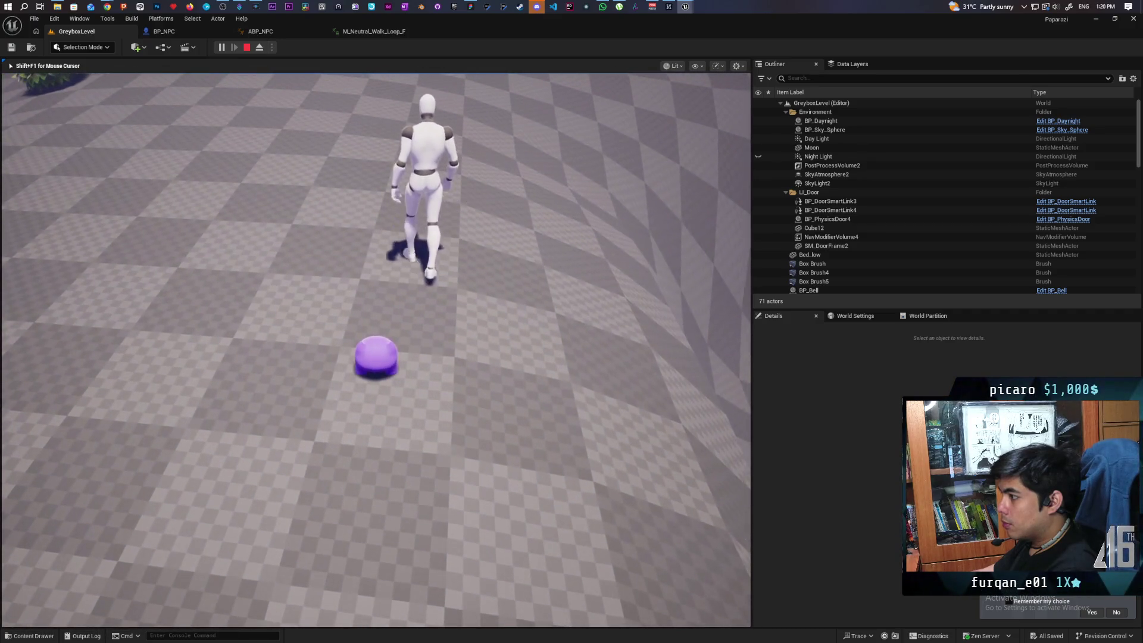
pyautogui.press('w')
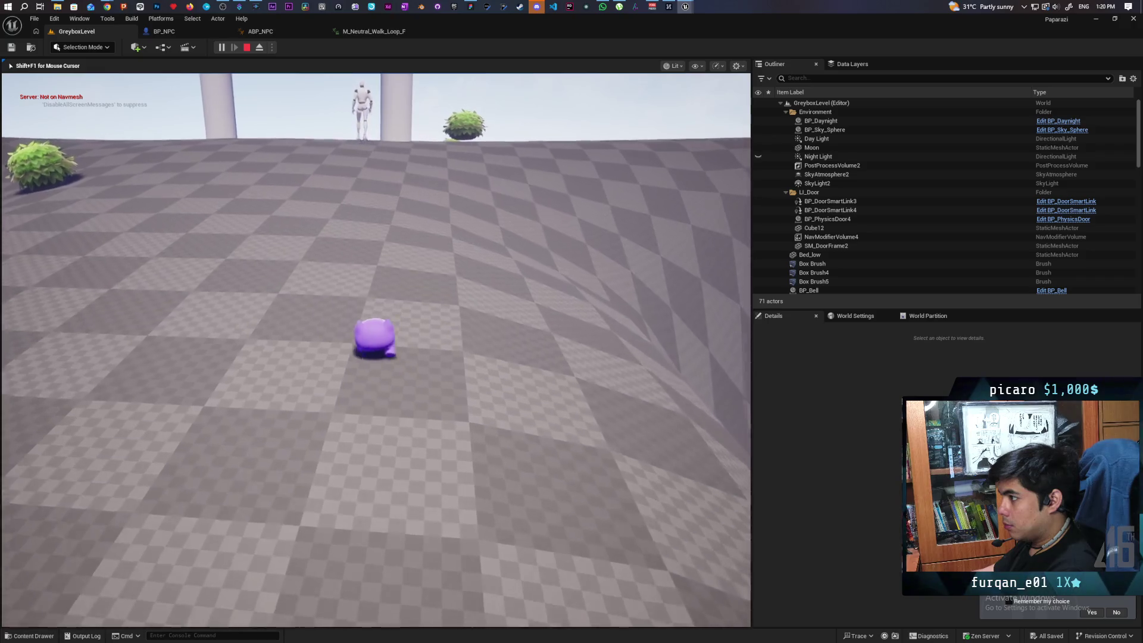
pyautogui.press('Escape')
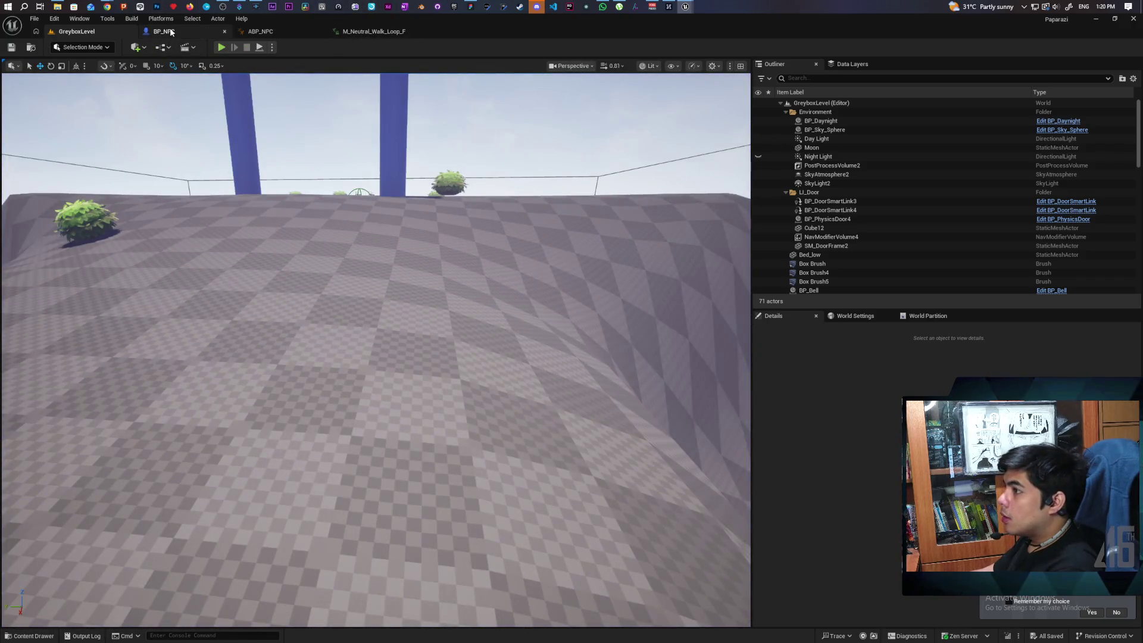
# Restore Natural Sound as USDDefaultAttenuation's attenuation function and go back to the GreyboxLevel level
pyautogui.moveTo(689, 6)
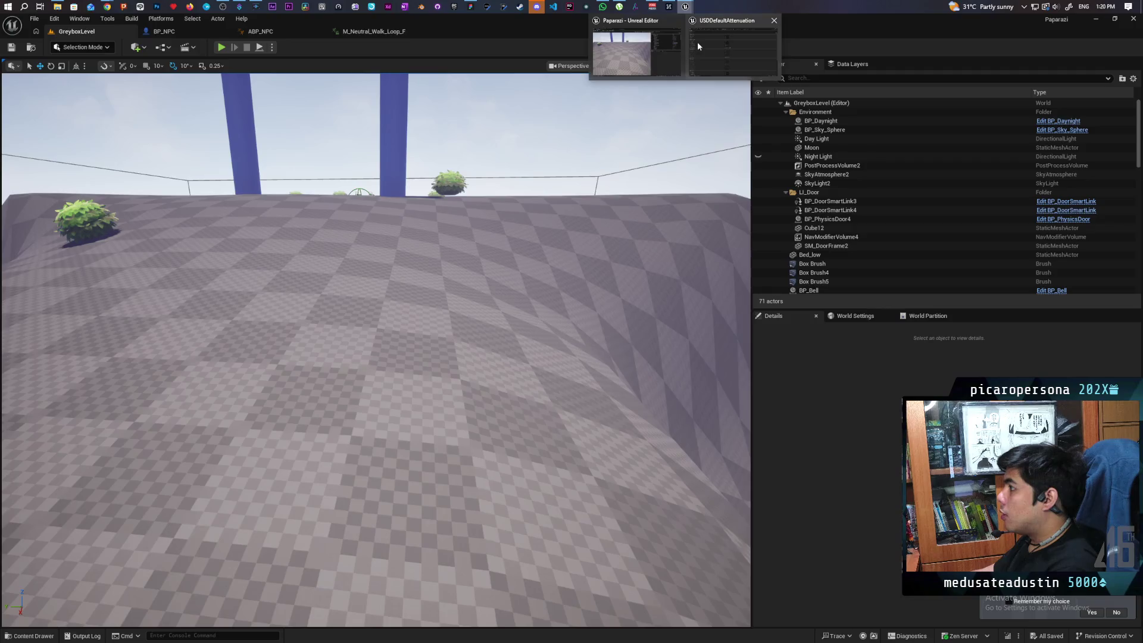
pyautogui.click(697, 41)
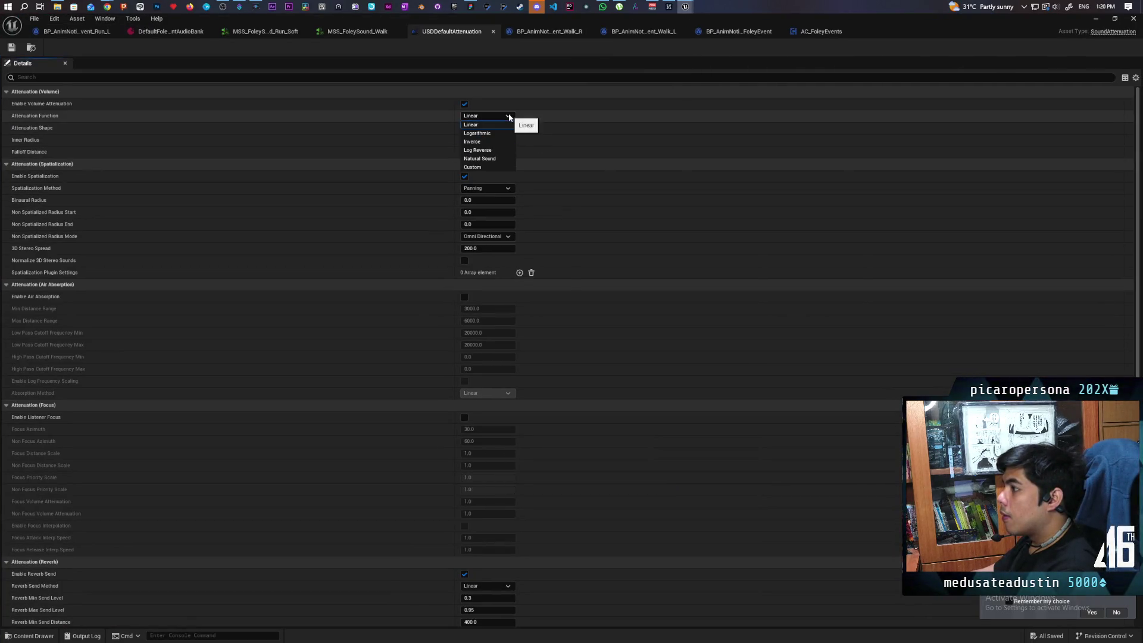
pyautogui.click(499, 159)
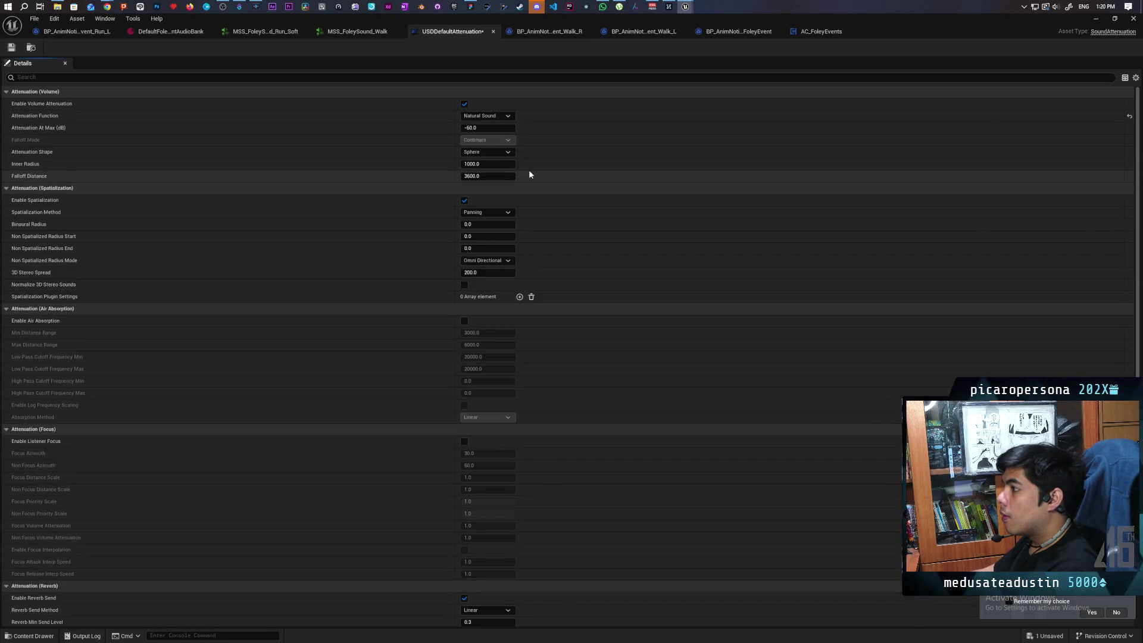
pyautogui.moveTo(48, 129)
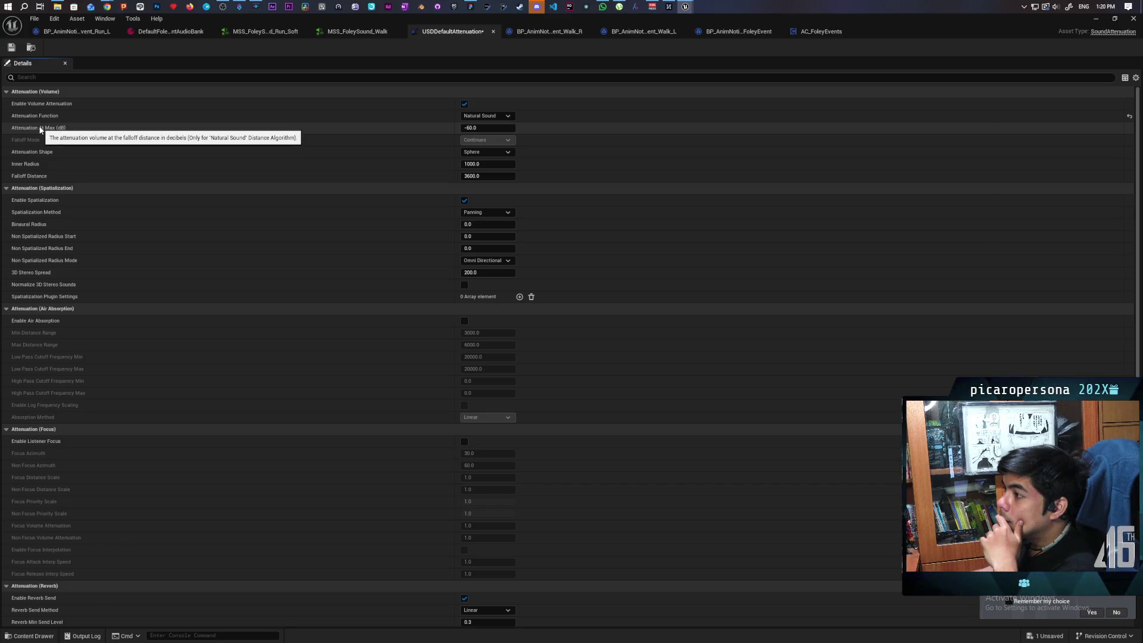
pyautogui.click(1100, 24)
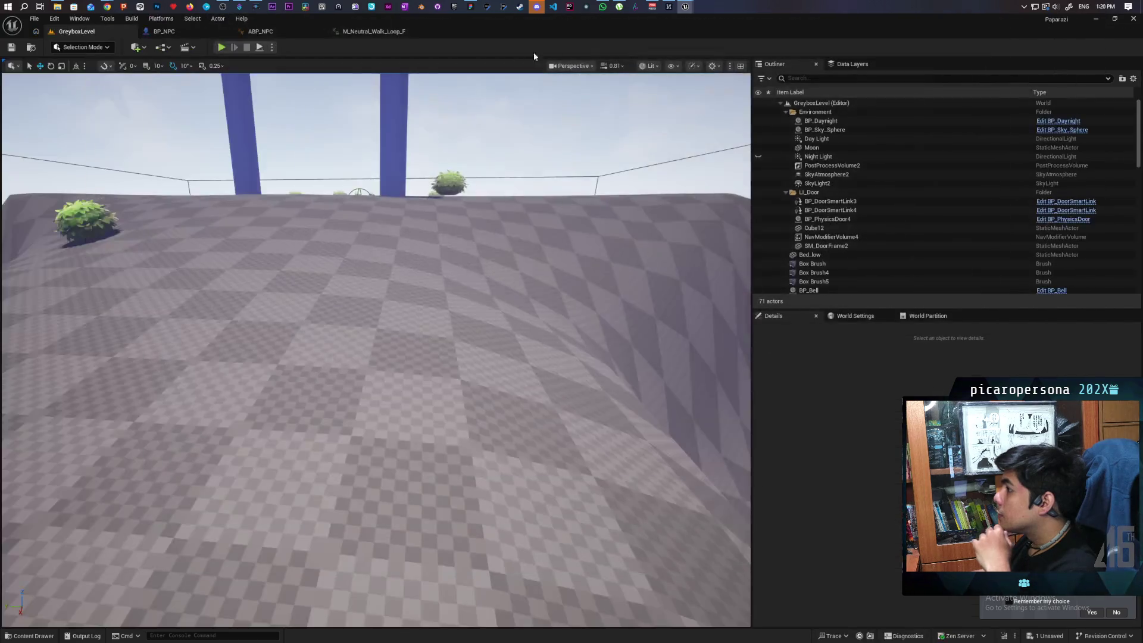
# Start a play-test and walk the character through the arch, past the wall and up the slope after the NPC
pyautogui.click(220, 47)
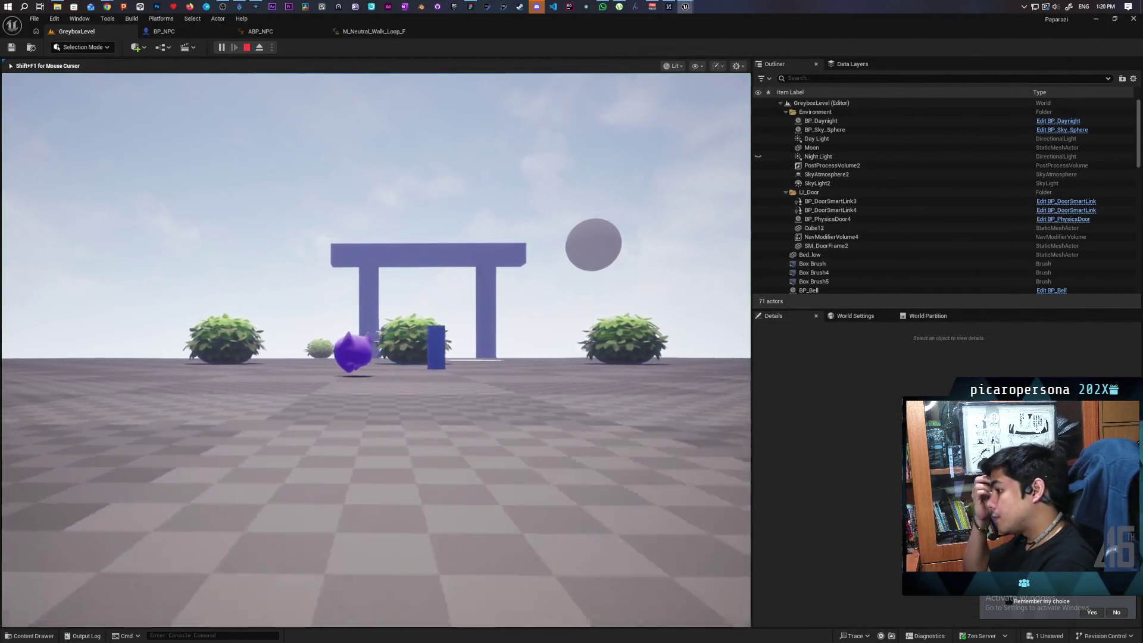
pyautogui.press('w')
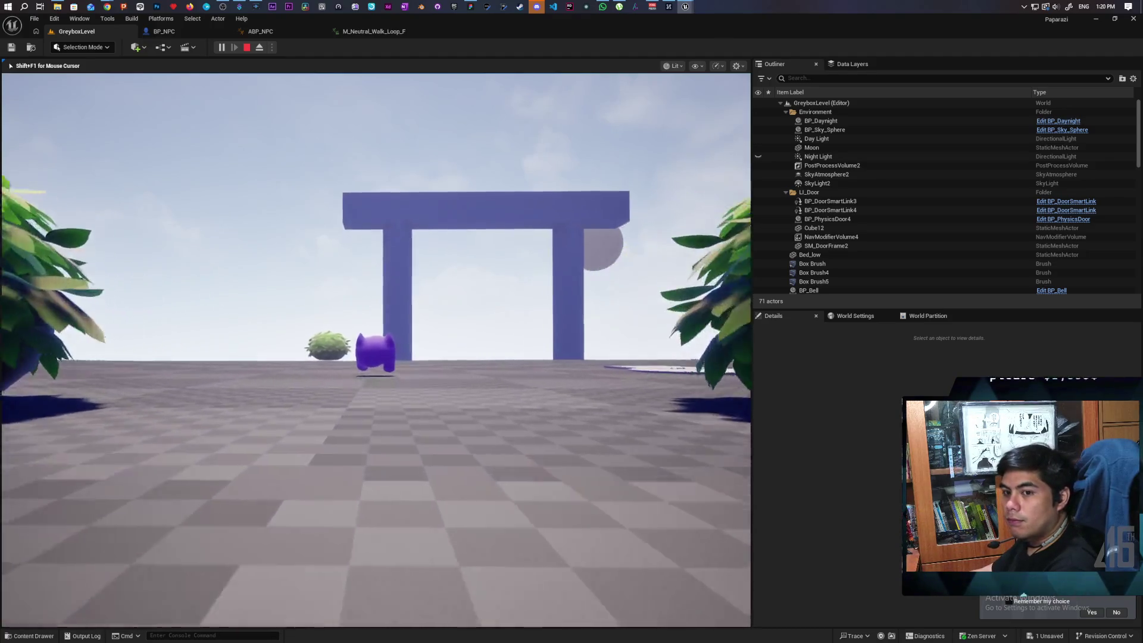
pyautogui.press('w')
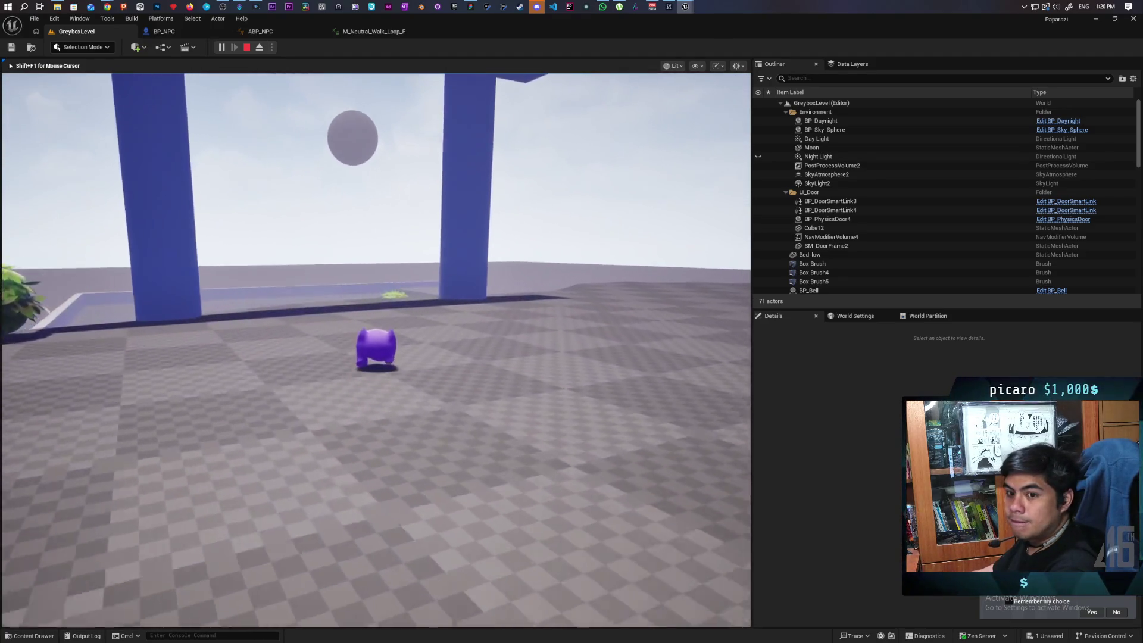
pyautogui.press('w')
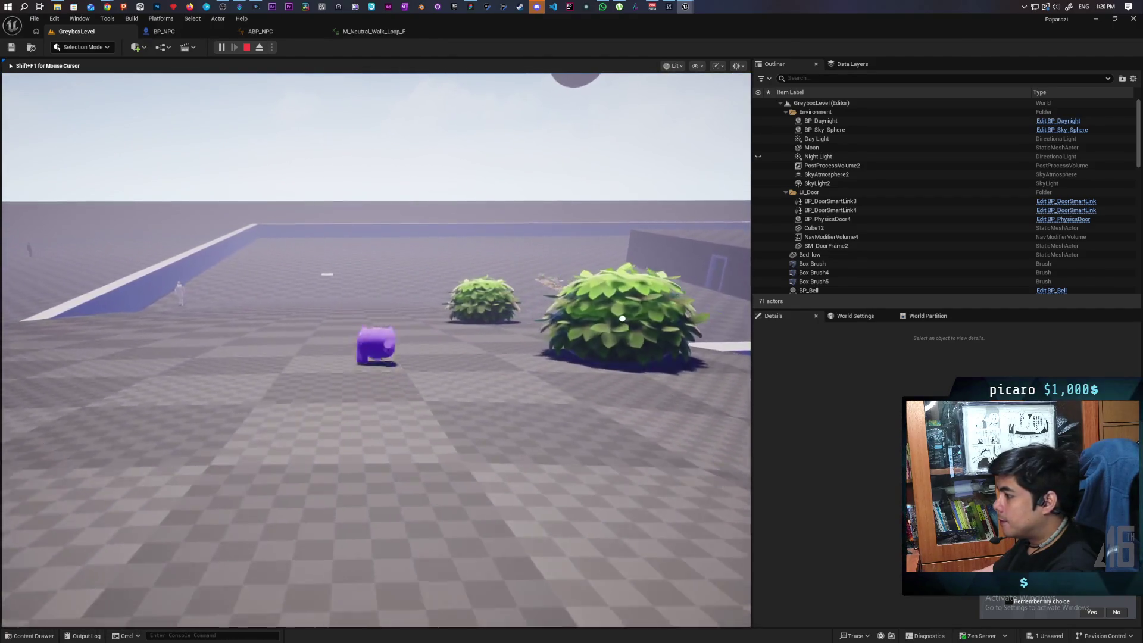
pyautogui.press('w')
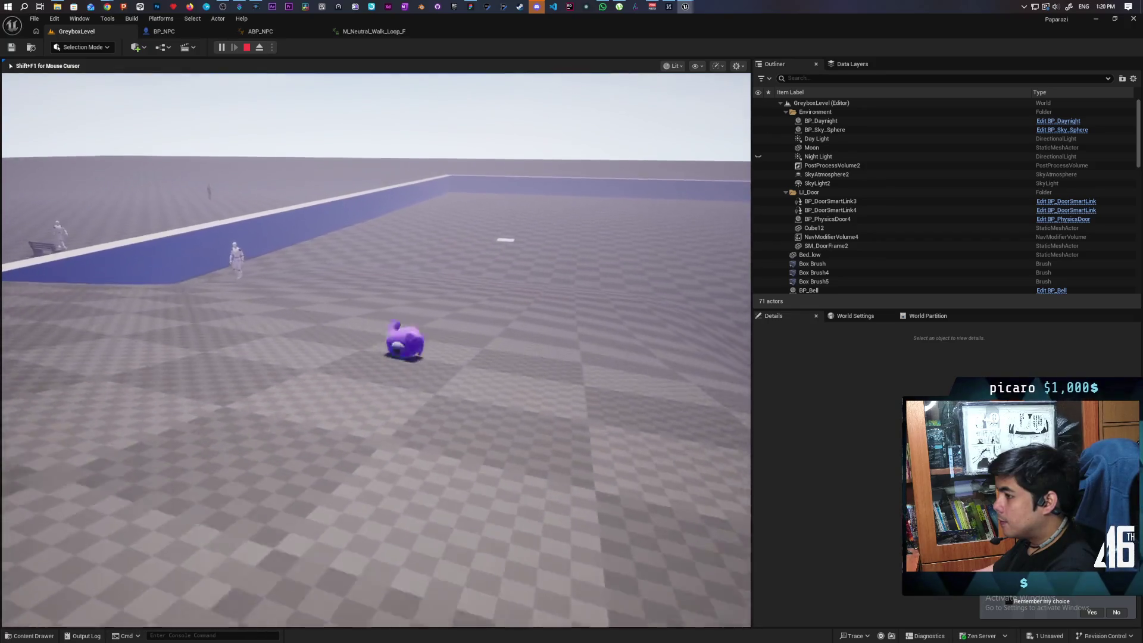
pyautogui.press('space')
pyautogui.press('w')
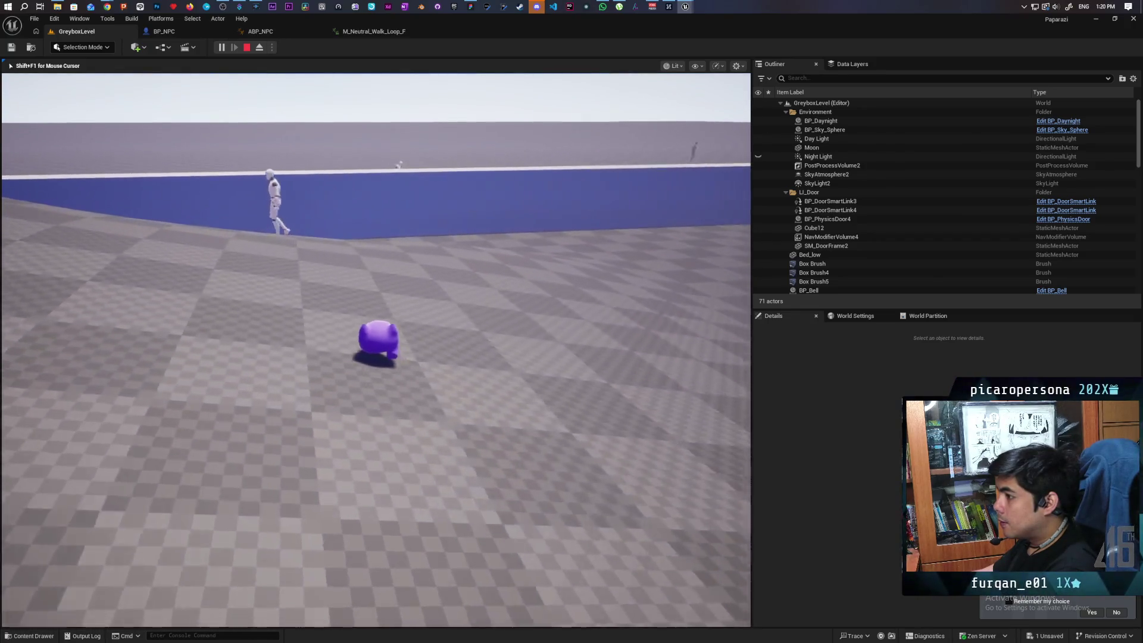
pyautogui.press('w')
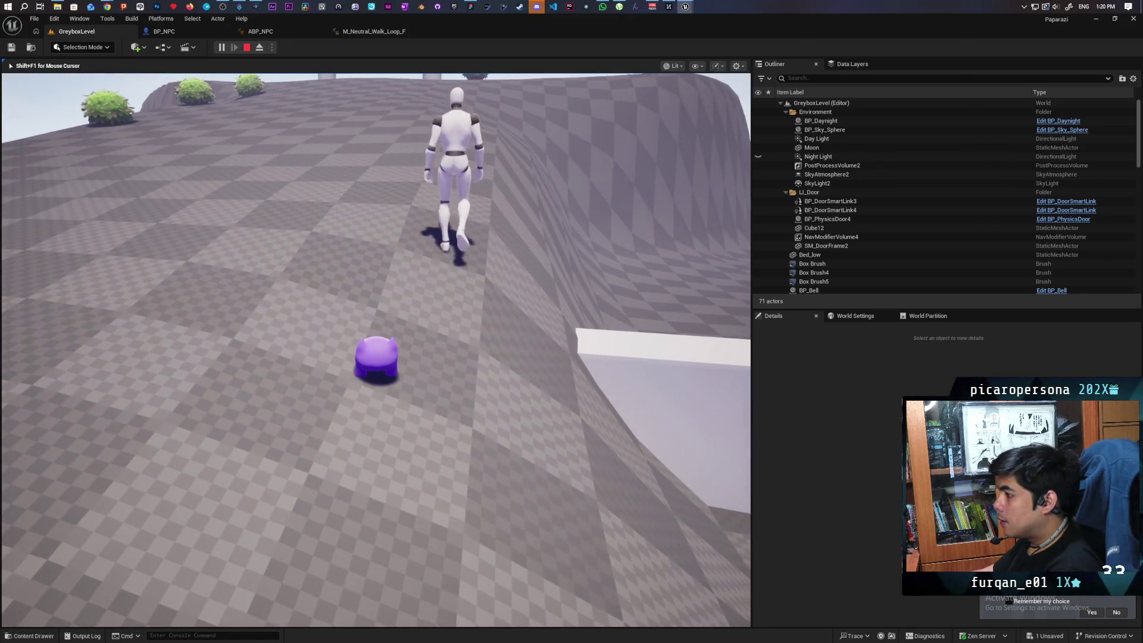
pyautogui.press('w')
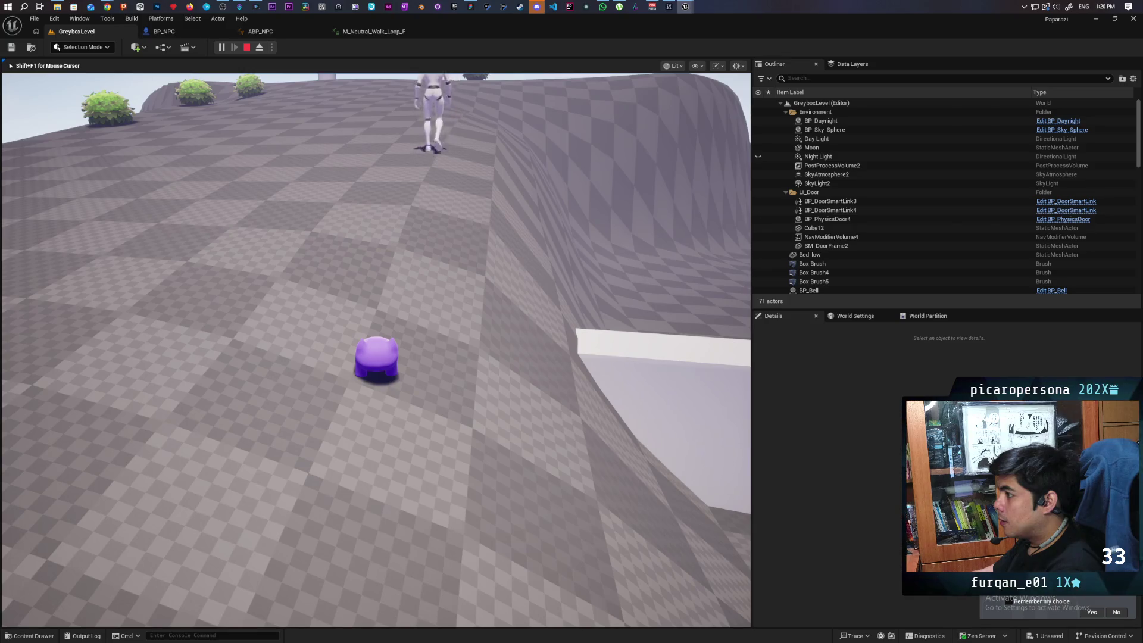
pyautogui.press('w')
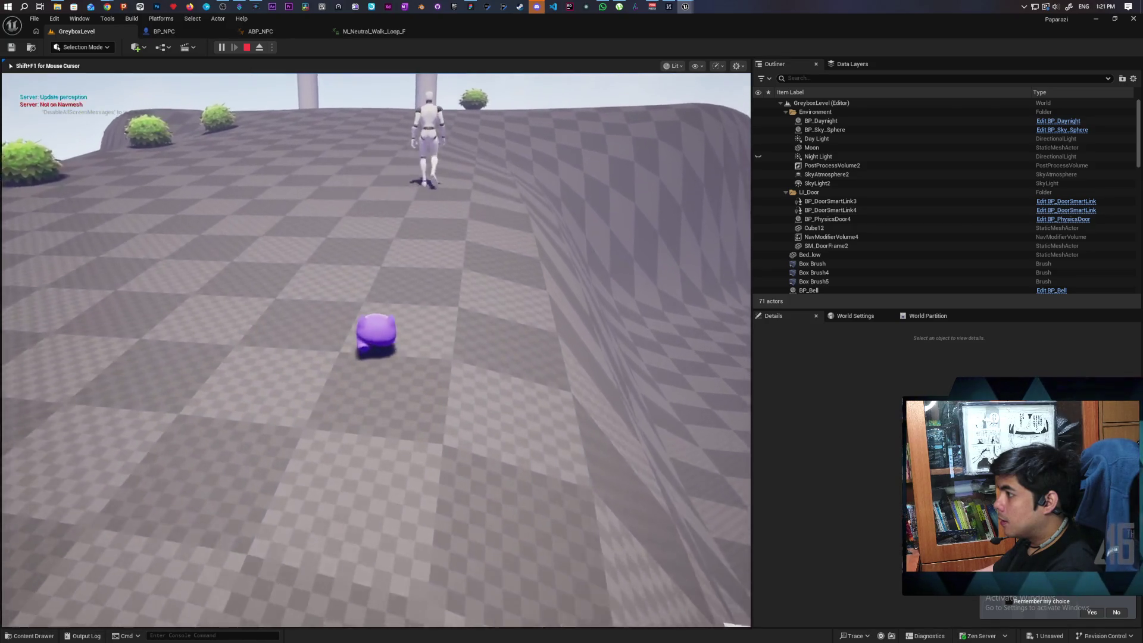
pyautogui.press('w')
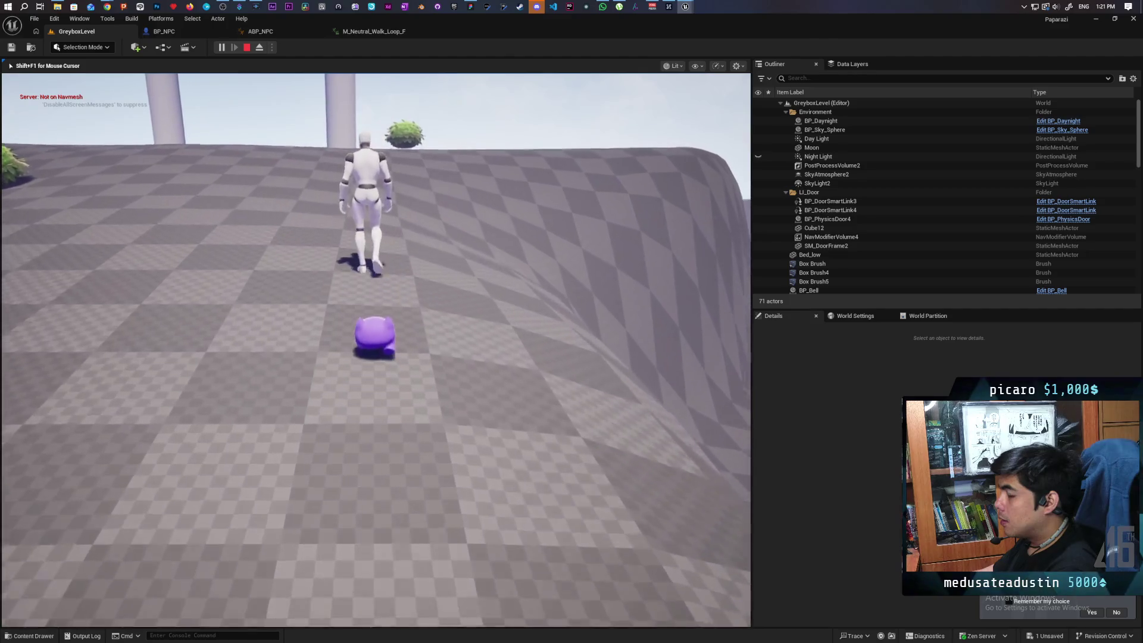
pyautogui.press('w')
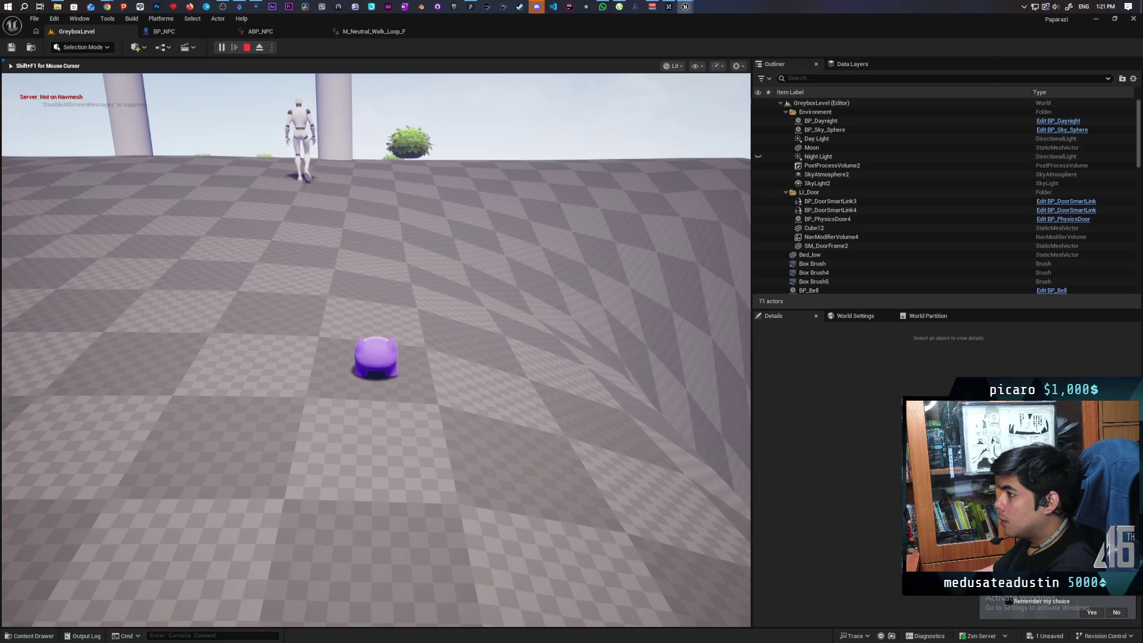
# Follow the NPC between the pillars and through the blue arch, then stop the play session
pyautogui.press('w')
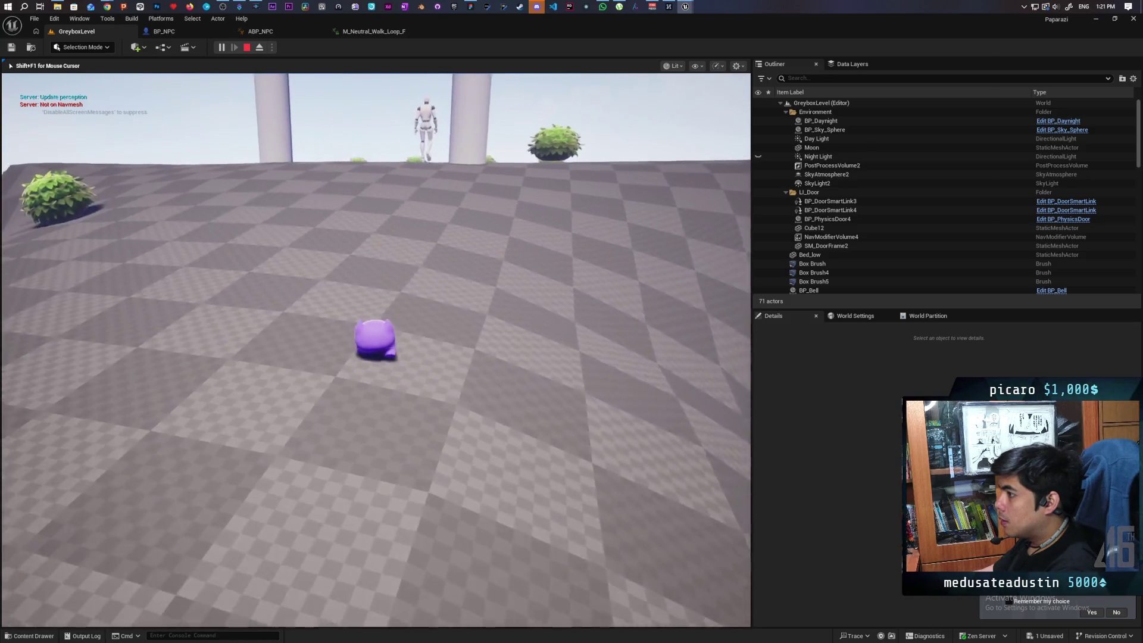
pyautogui.press('w')
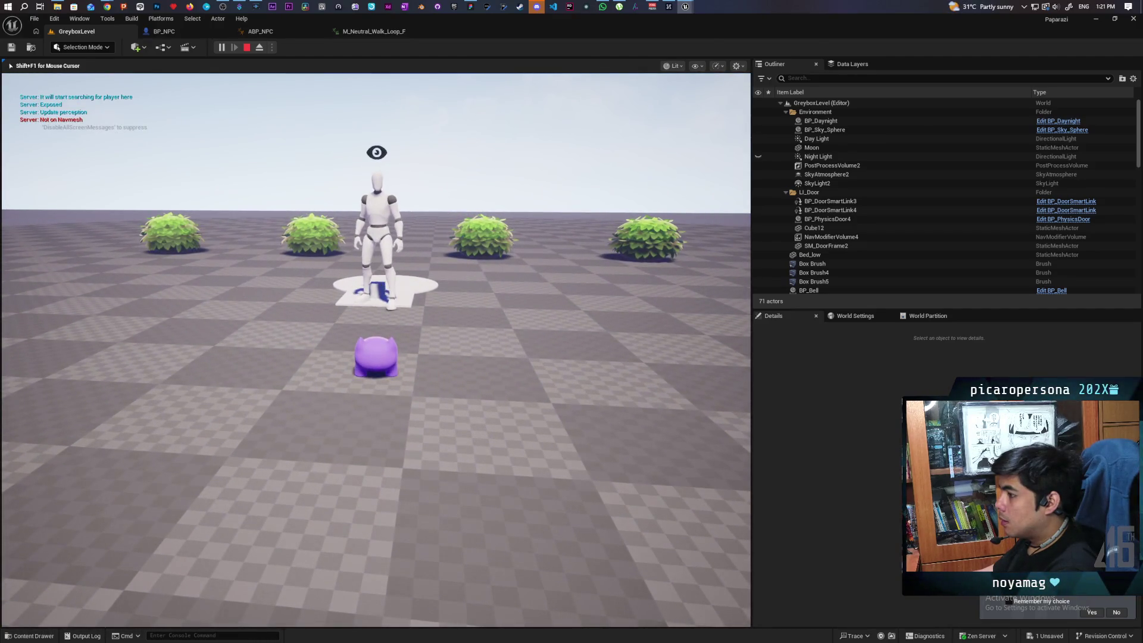
pyautogui.press('w')
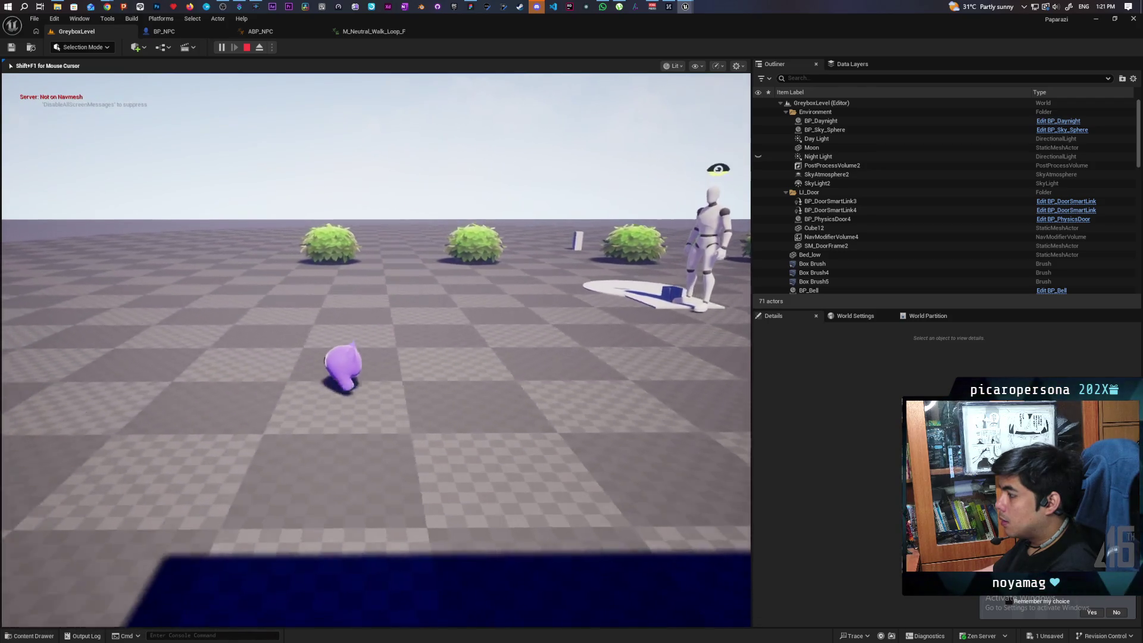
pyautogui.press('w')
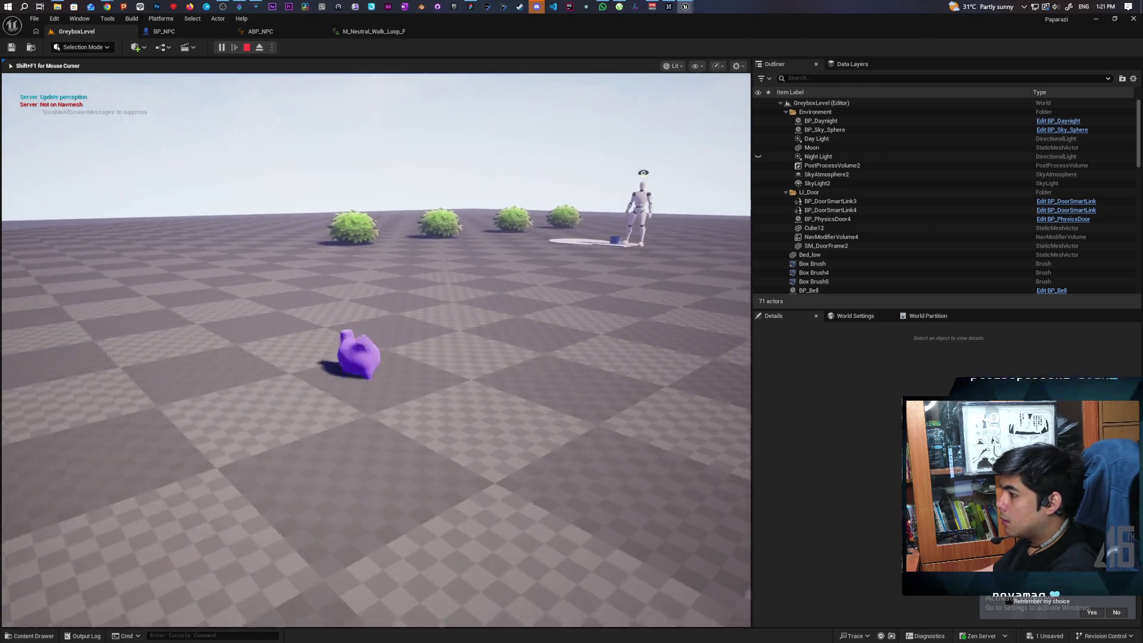
pyautogui.press('w')
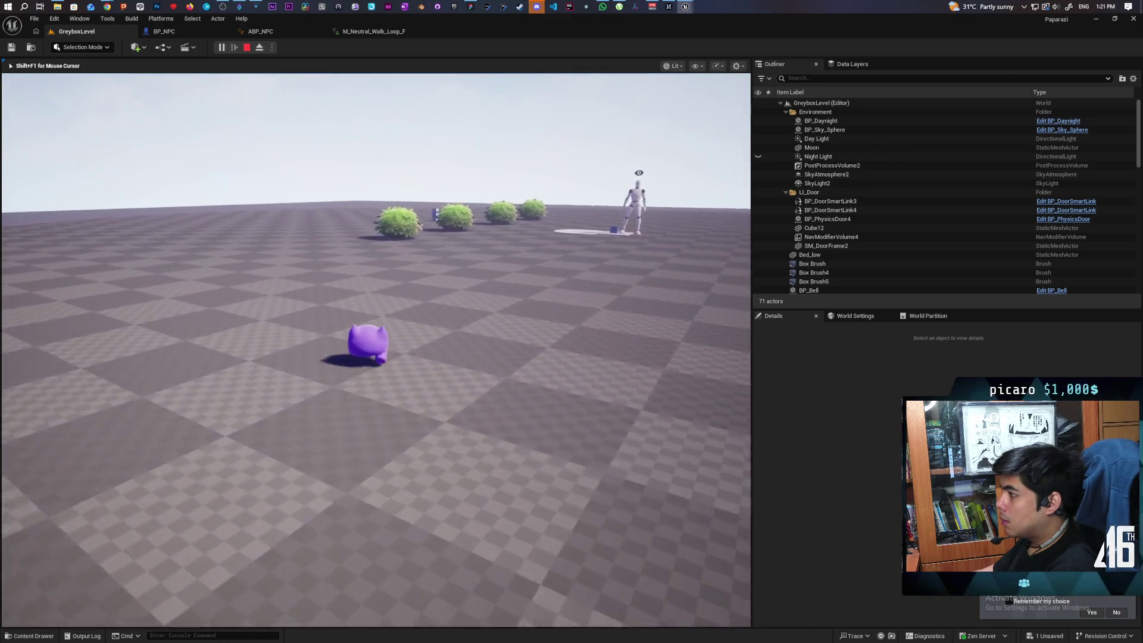
pyautogui.press('d')
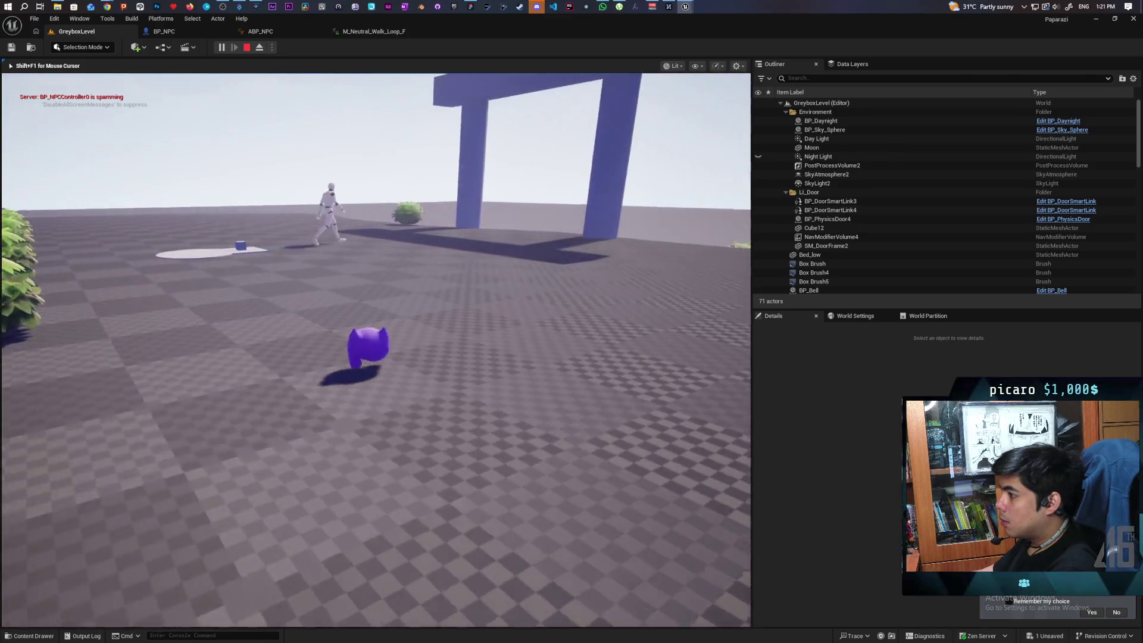
pyautogui.press('w')
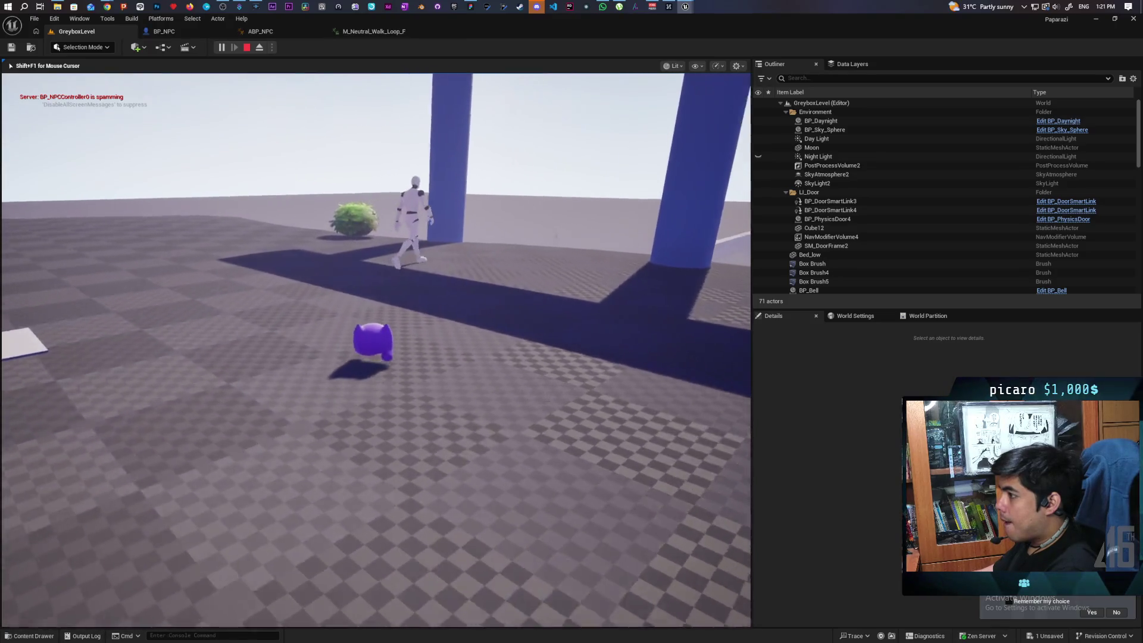
pyautogui.press('w')
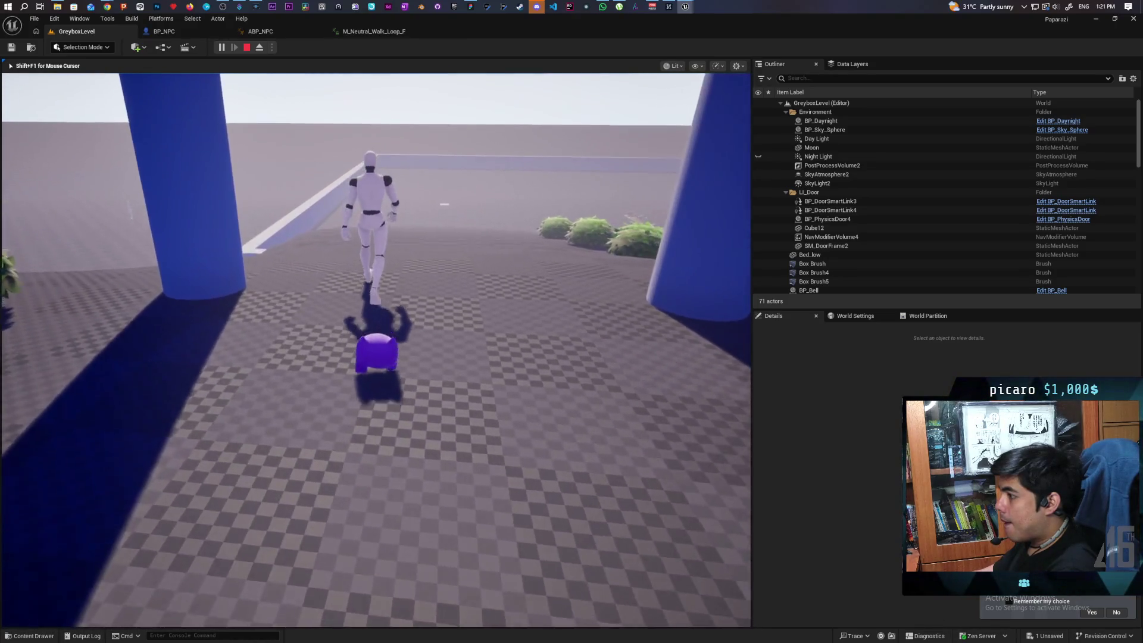
pyautogui.press('w')
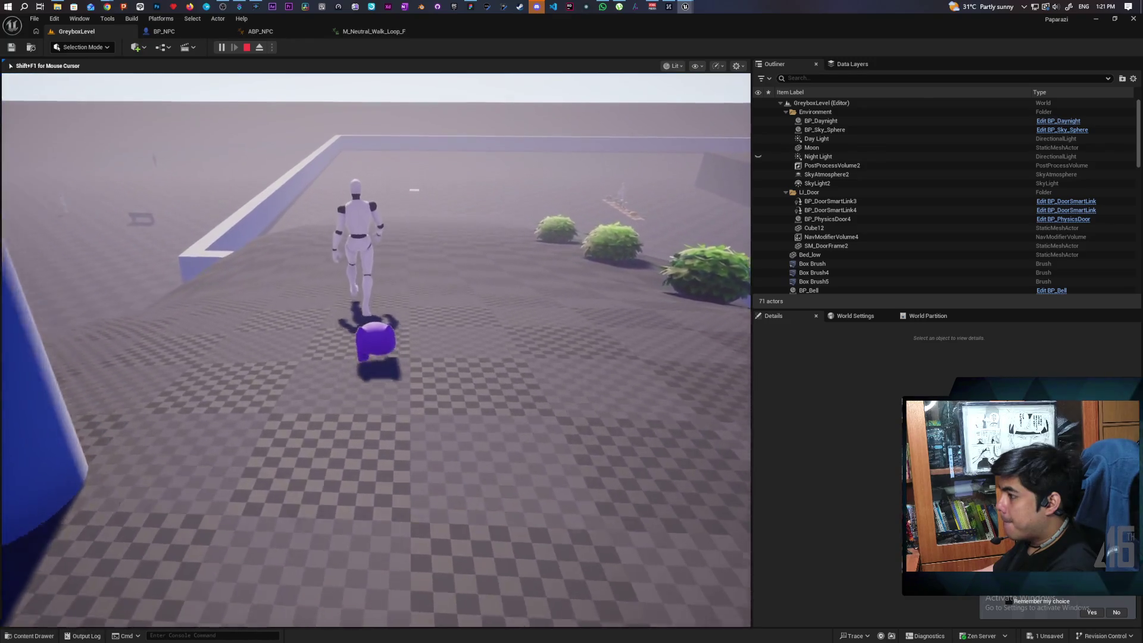
pyautogui.press('w')
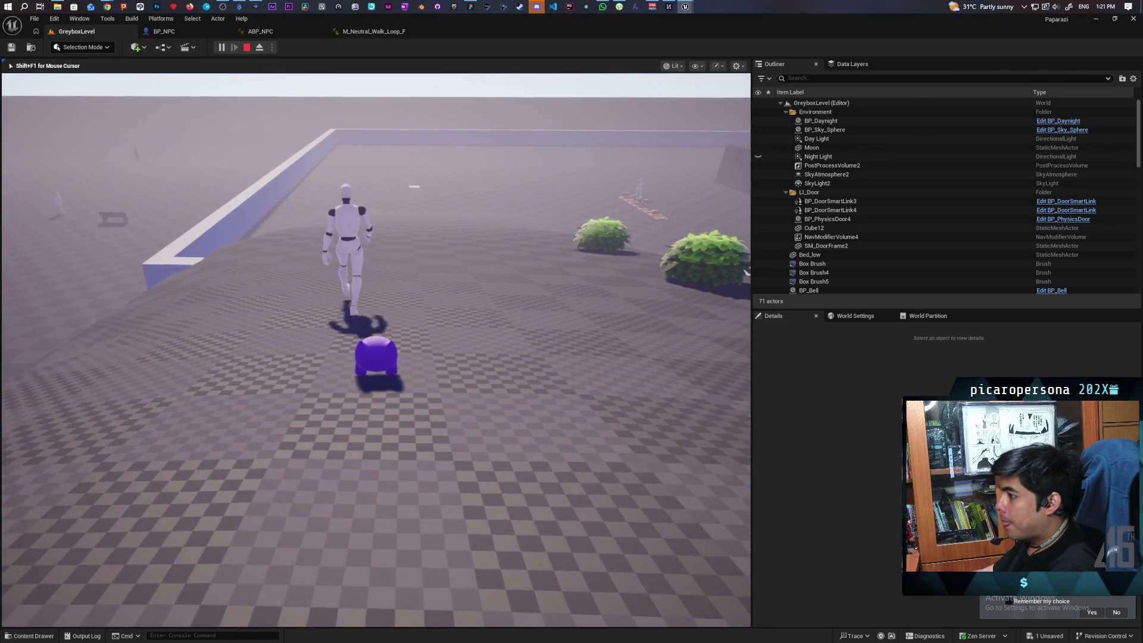
pyautogui.press('Escape')
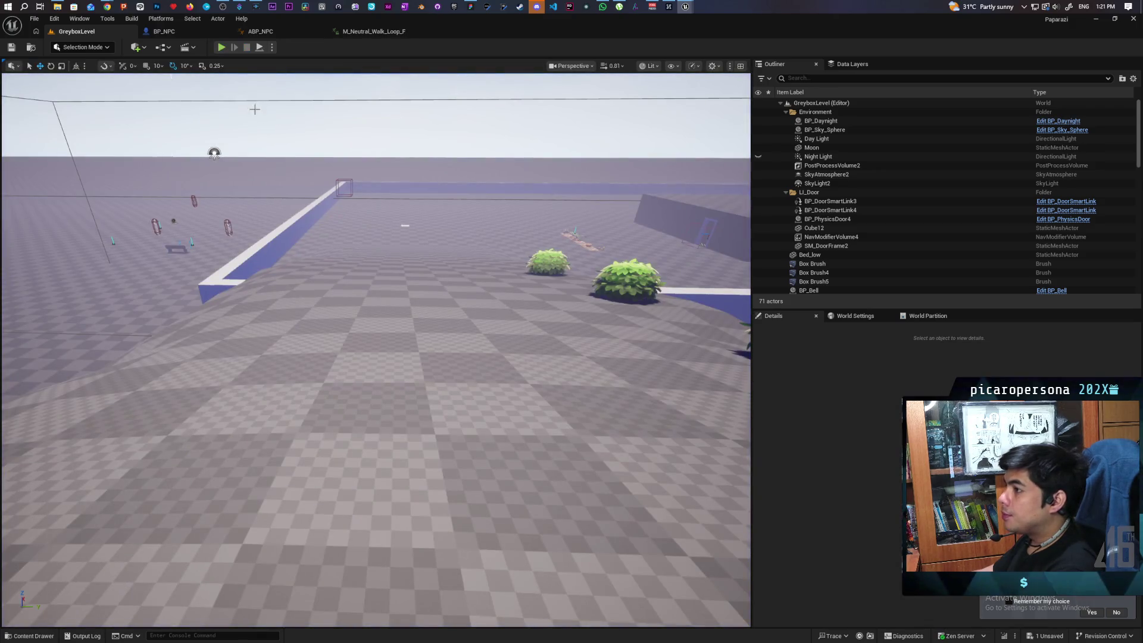
# Return to BP_NPC's EventGraph and select BP_NPCController in the ThirdPerson Blueprints folder
pyautogui.click(164, 31)
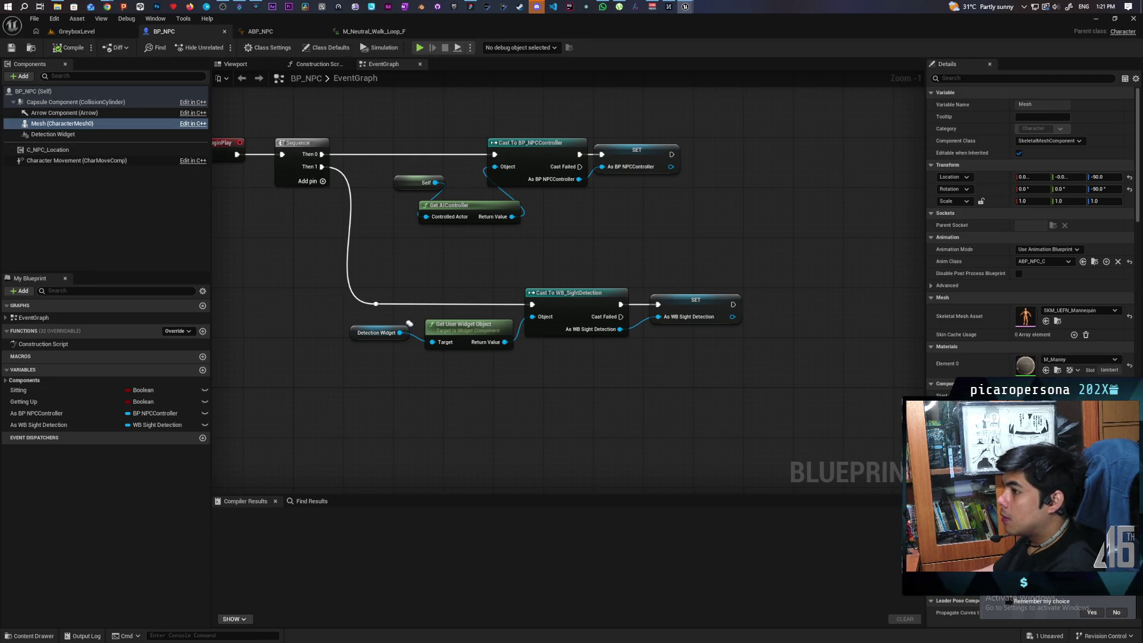
pyautogui.hotkey('ctrl', 'space')
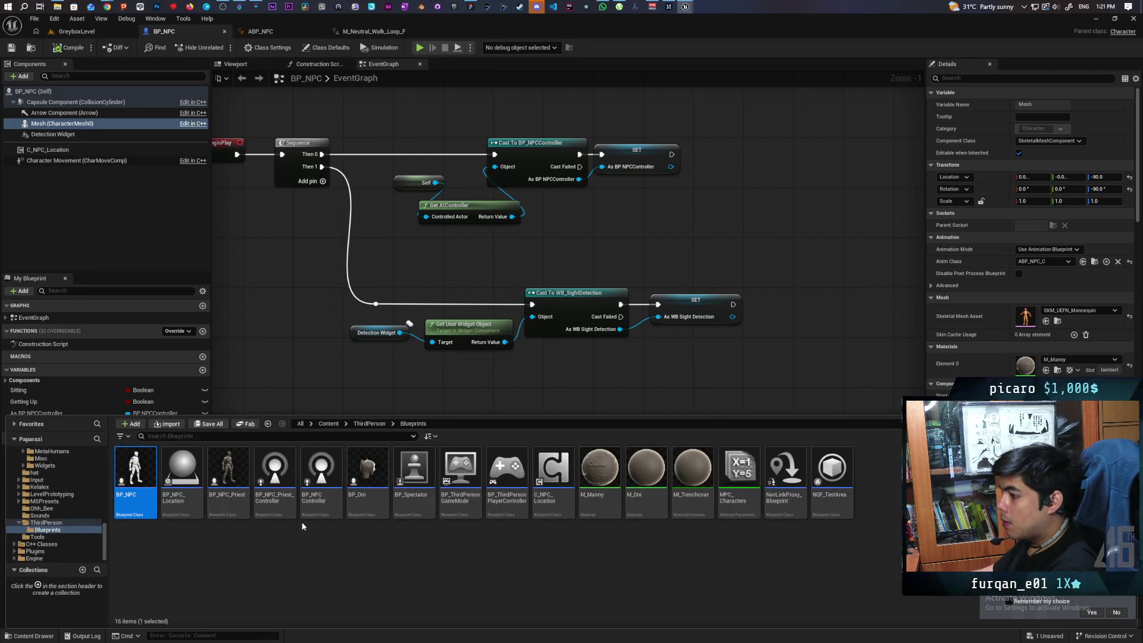
pyautogui.click(333, 515)
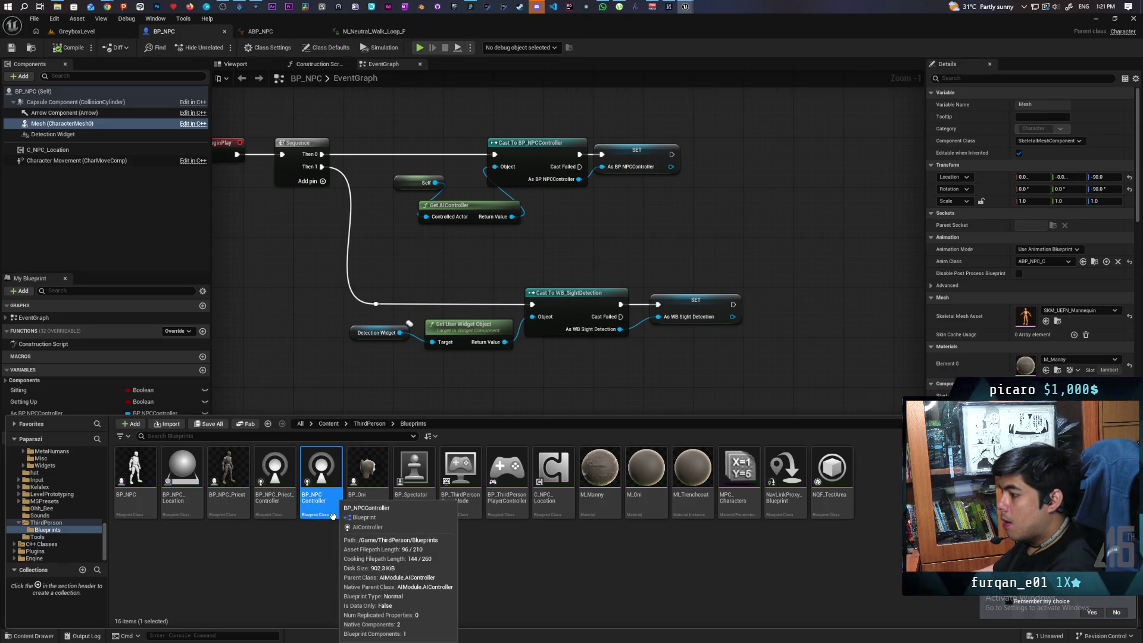
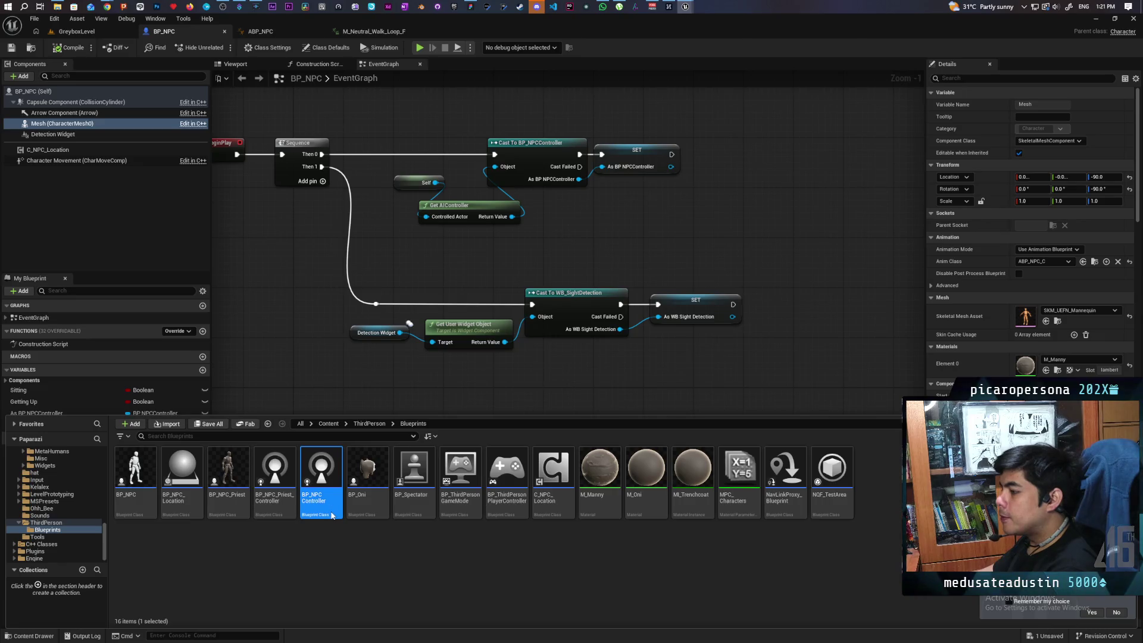
# Open BP_NPCController's Perception graph and browse to the Play Sound node's OhWell sound in Sounds
pyautogui.doubleClick(332, 515)
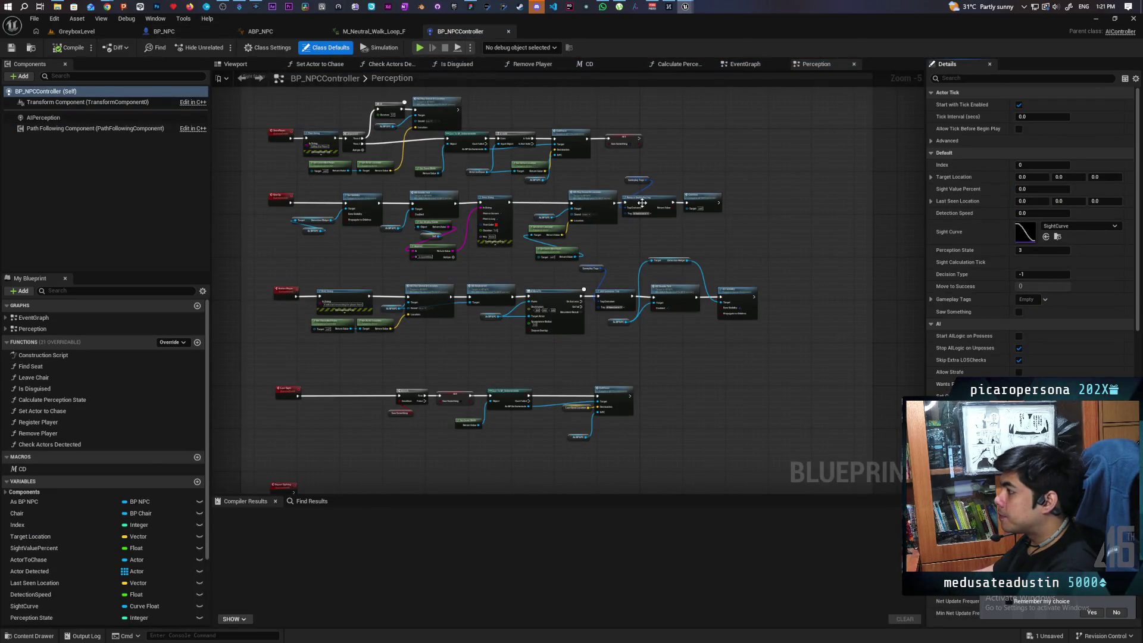
pyautogui.scroll(5, 642, 203)
pyautogui.scroll(-2, 532, 277)
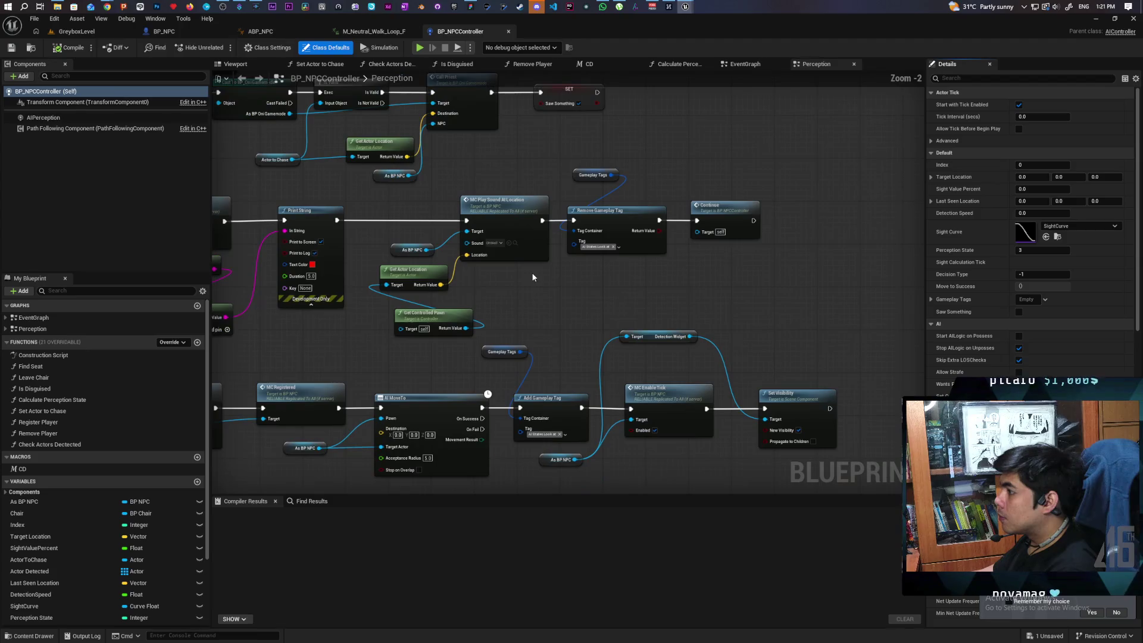
pyautogui.click(516, 244)
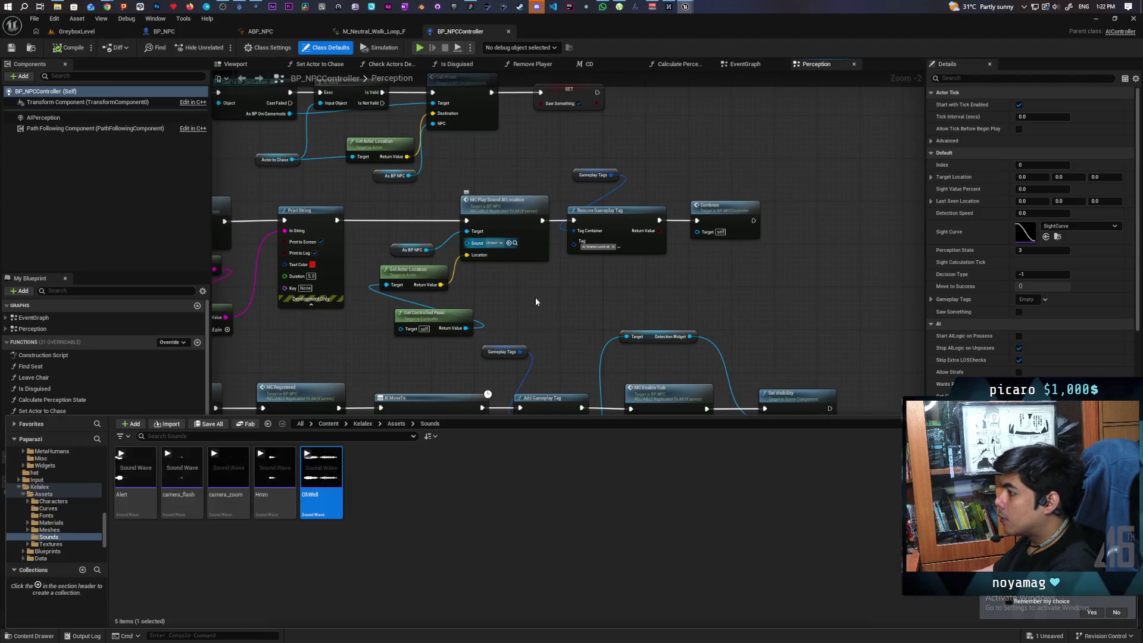
# Set the OhWell sound wave's attenuation settings to USDDefaultAttenuation
pyautogui.doubleClick(322, 512)
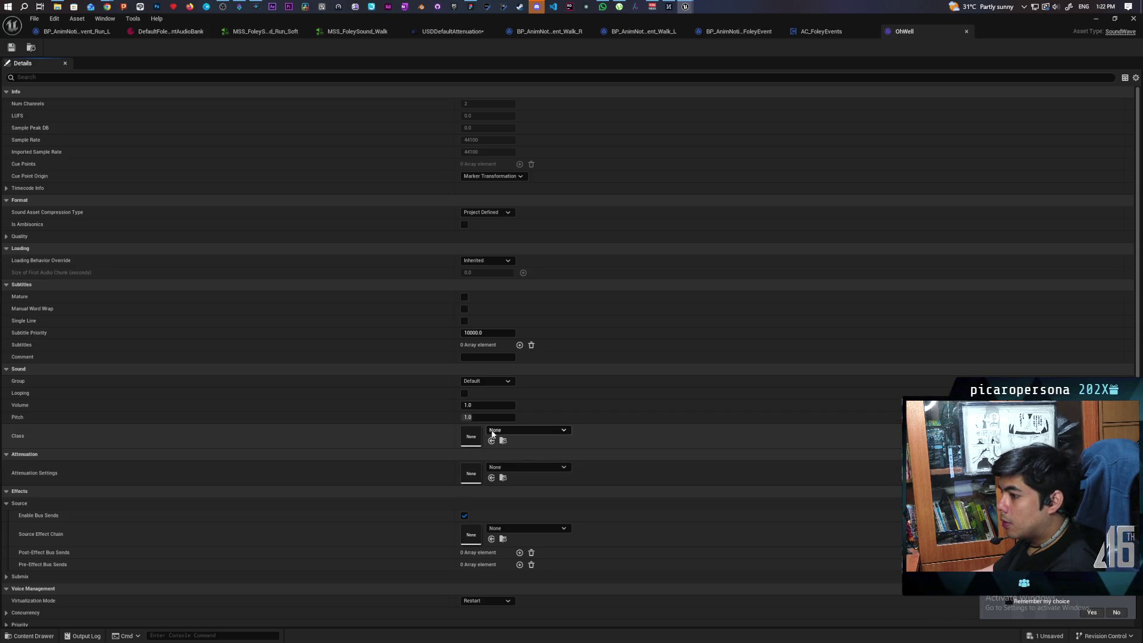
pyautogui.click(524, 466)
pyautogui.click(537, 337)
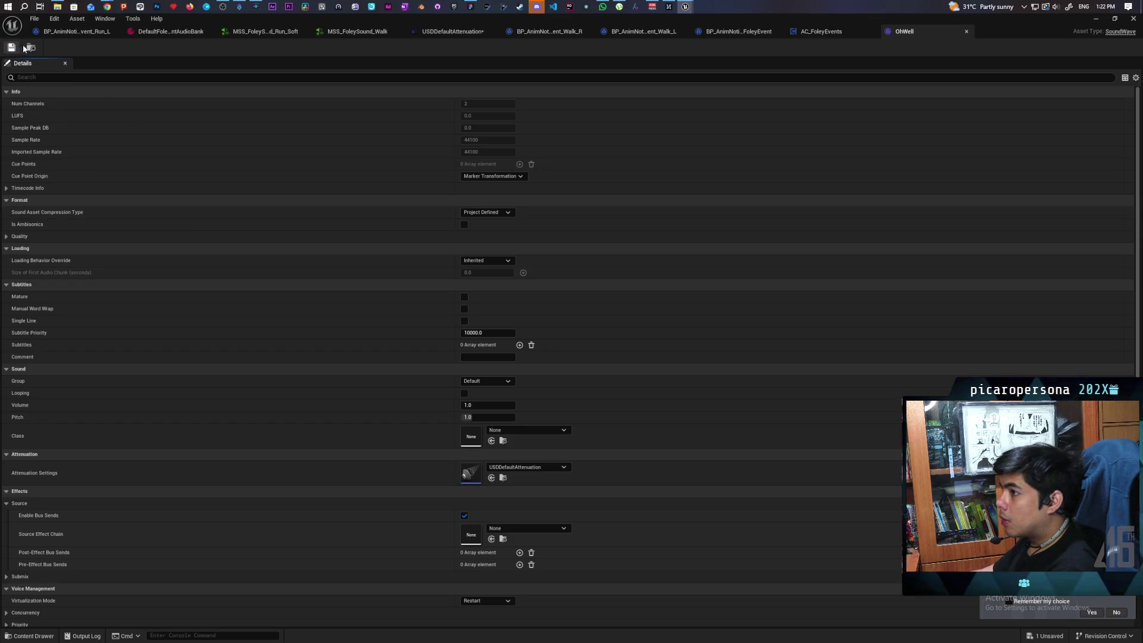
# Give the Hmm sound wave the same USDDefaultAttenuation attenuation setting
pyautogui.hotkey('ctrl', 'space')
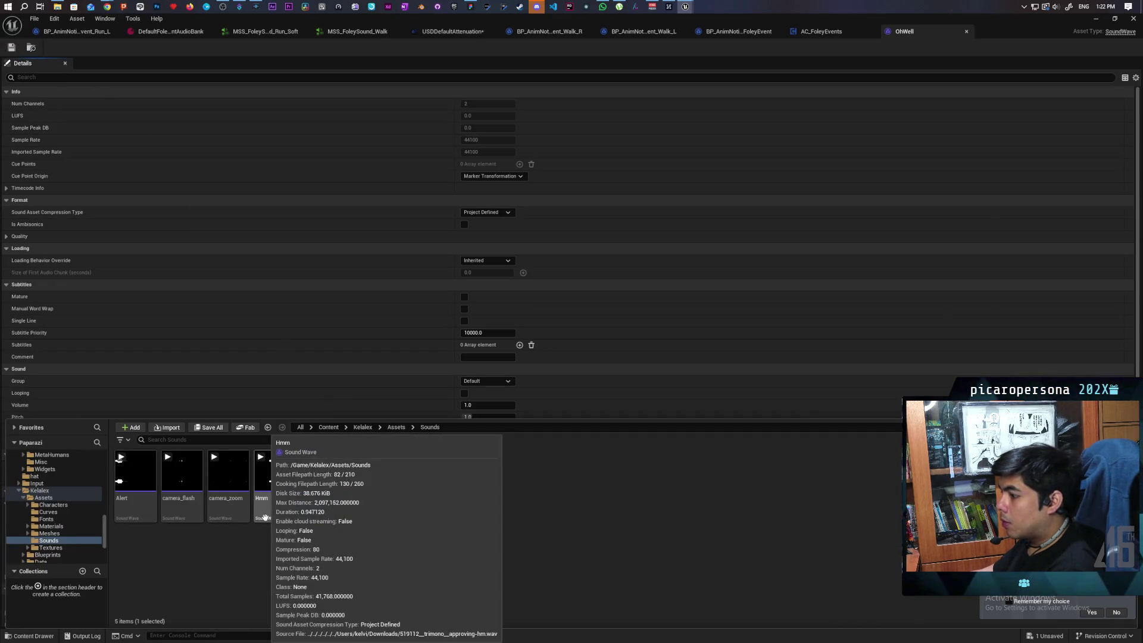
pyautogui.doubleClick(265, 517)
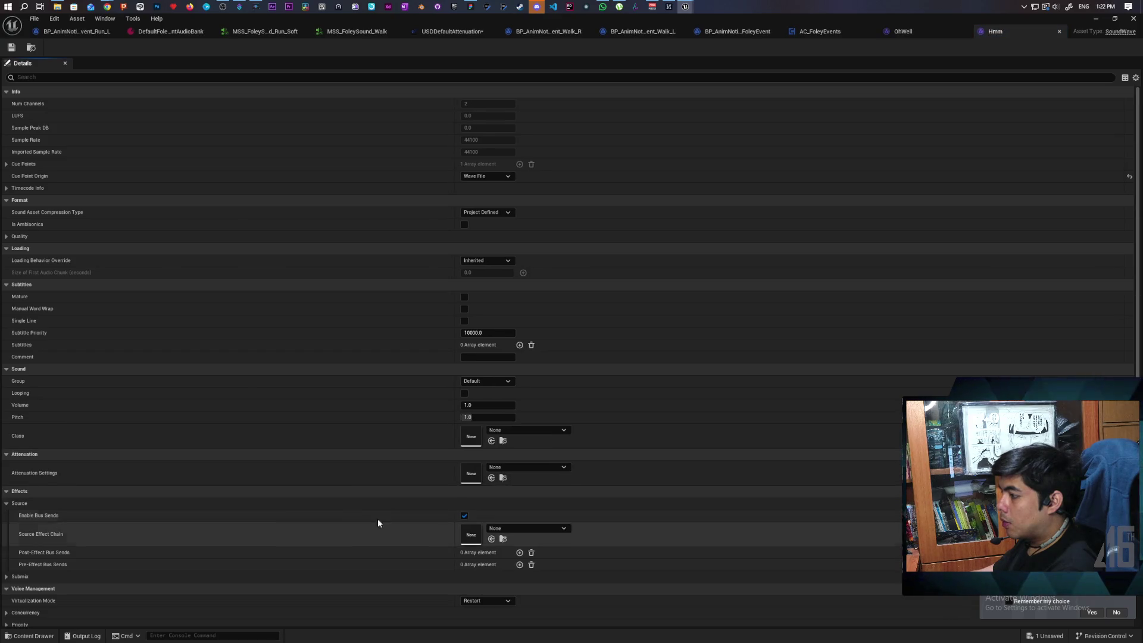
pyautogui.click(524, 468)
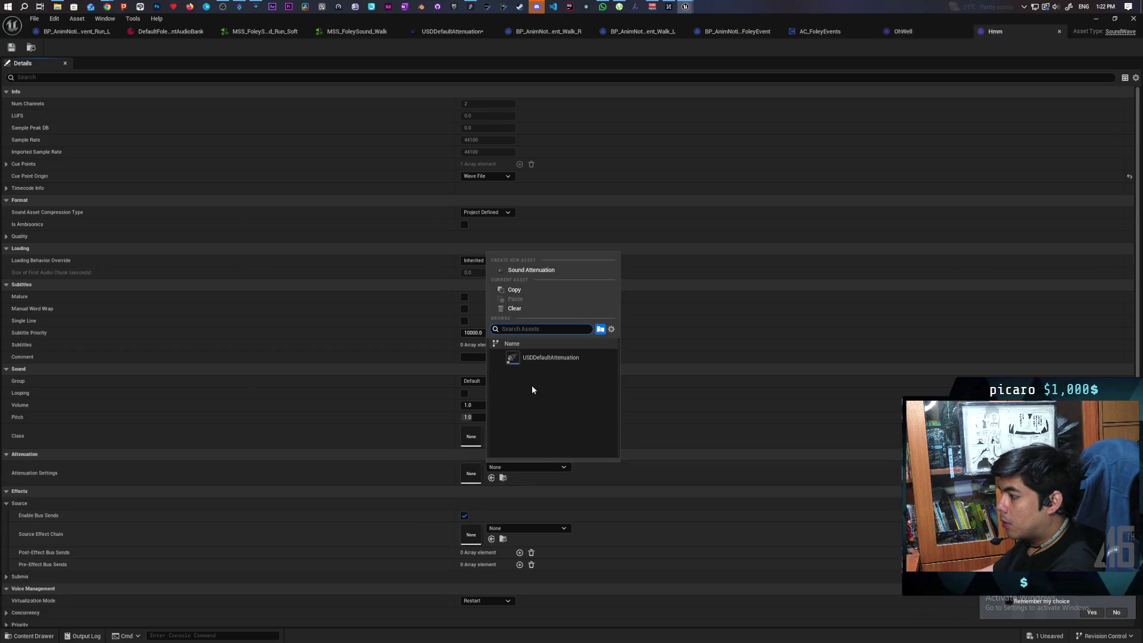
pyautogui.click(540, 358)
# Preview the Alert sound, save the Hmm asset, and return to the main editor
pyautogui.click(36, 635)
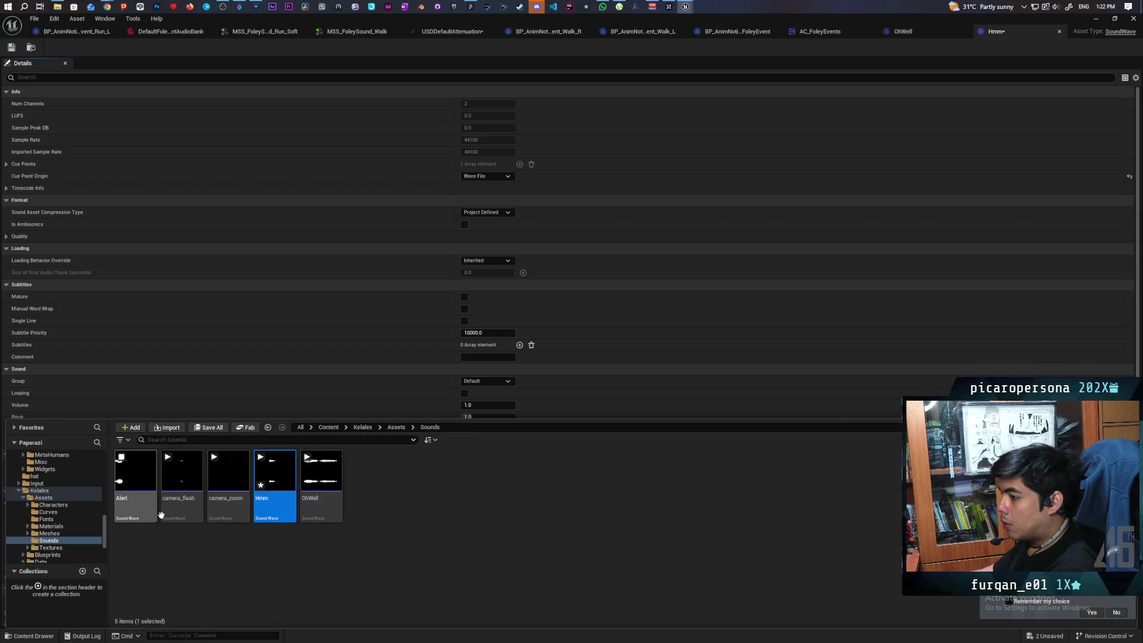
pyautogui.click(135, 471)
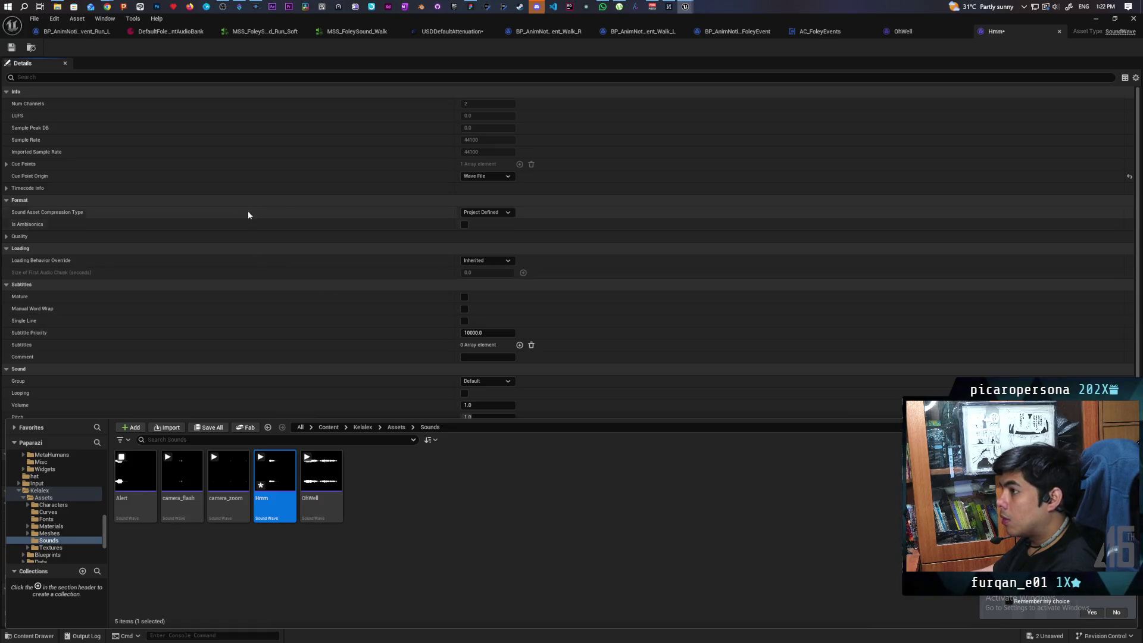
pyautogui.click(10, 48)
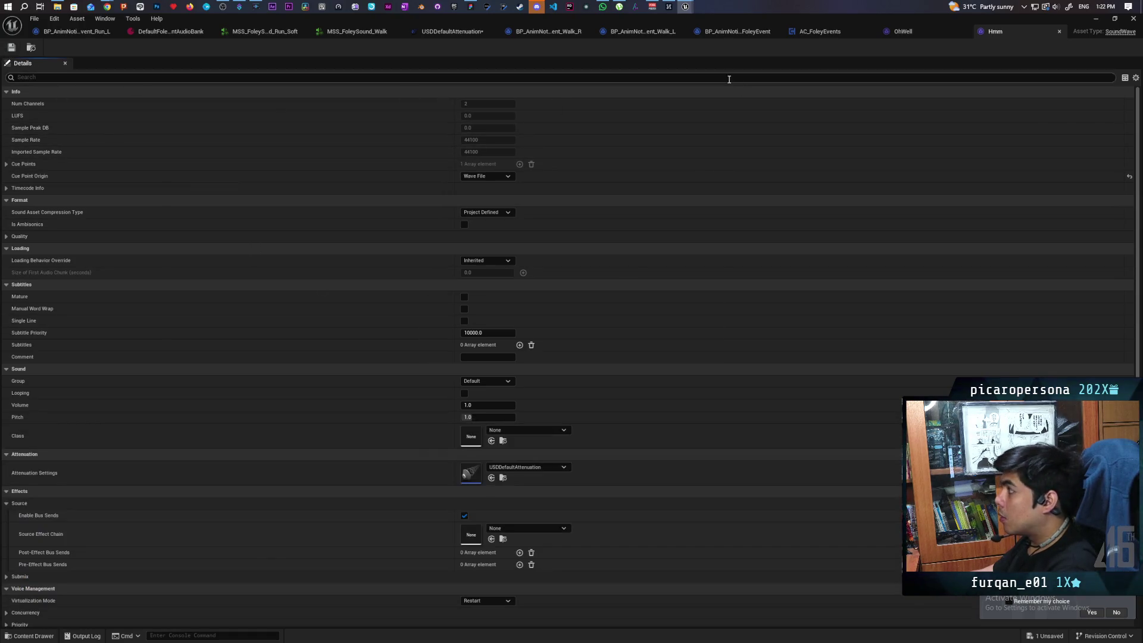
pyautogui.click(111, 30)
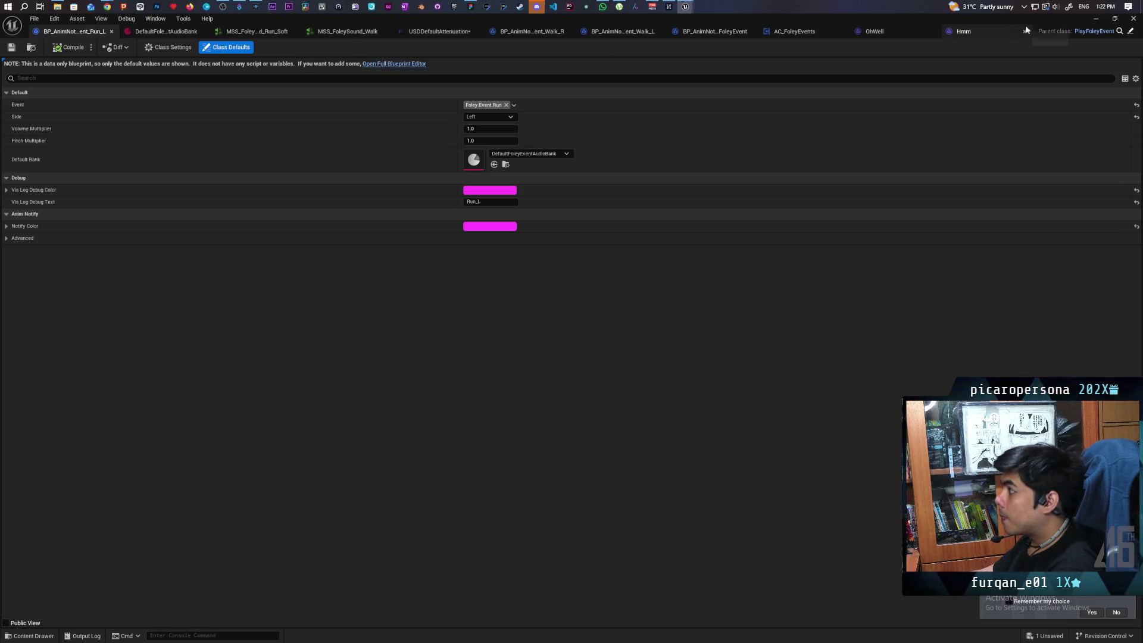
pyautogui.click(1096, 18)
# Start a GreyboxLevel playtest and walk the character past the blue pillar and bushes
pyautogui.click(77, 31)
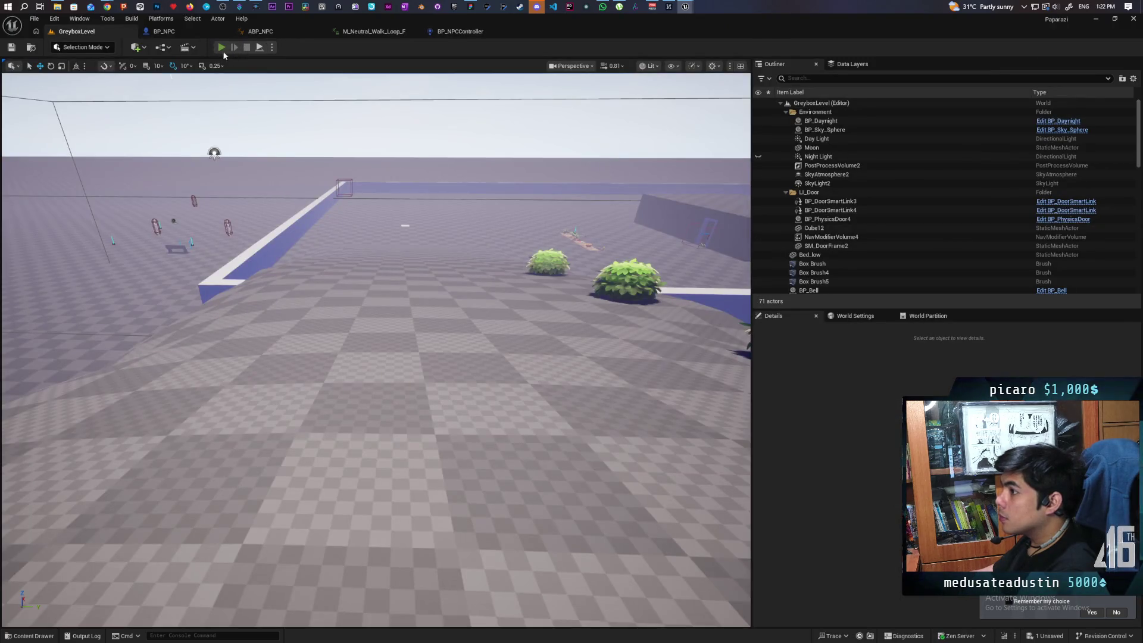
pyautogui.click(223, 50)
pyautogui.press('w')
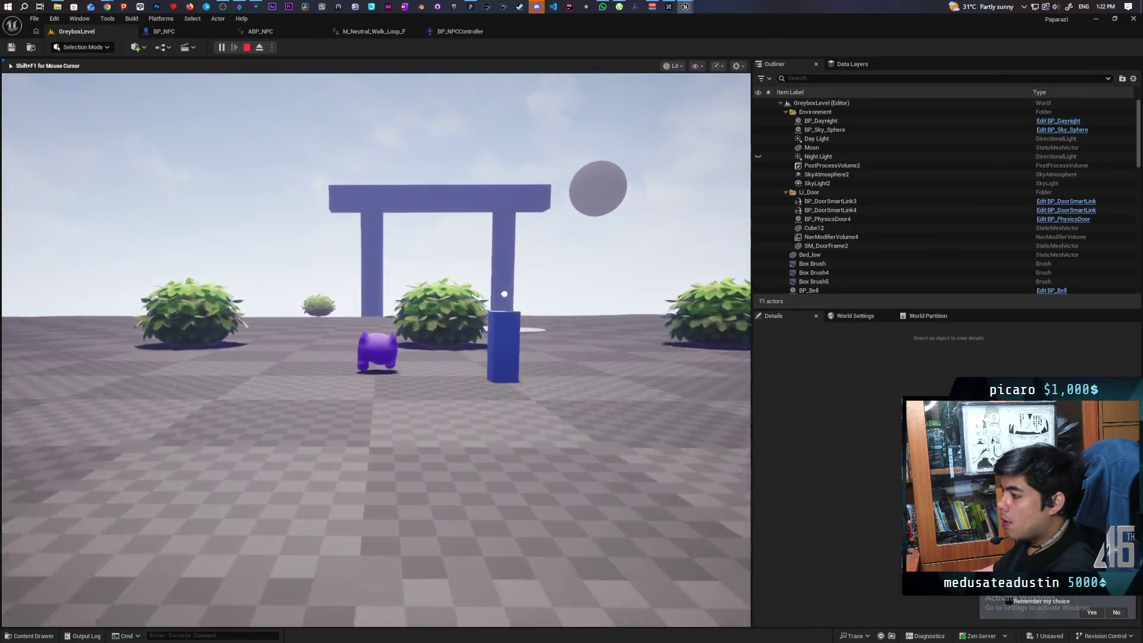
pyautogui.press('w')
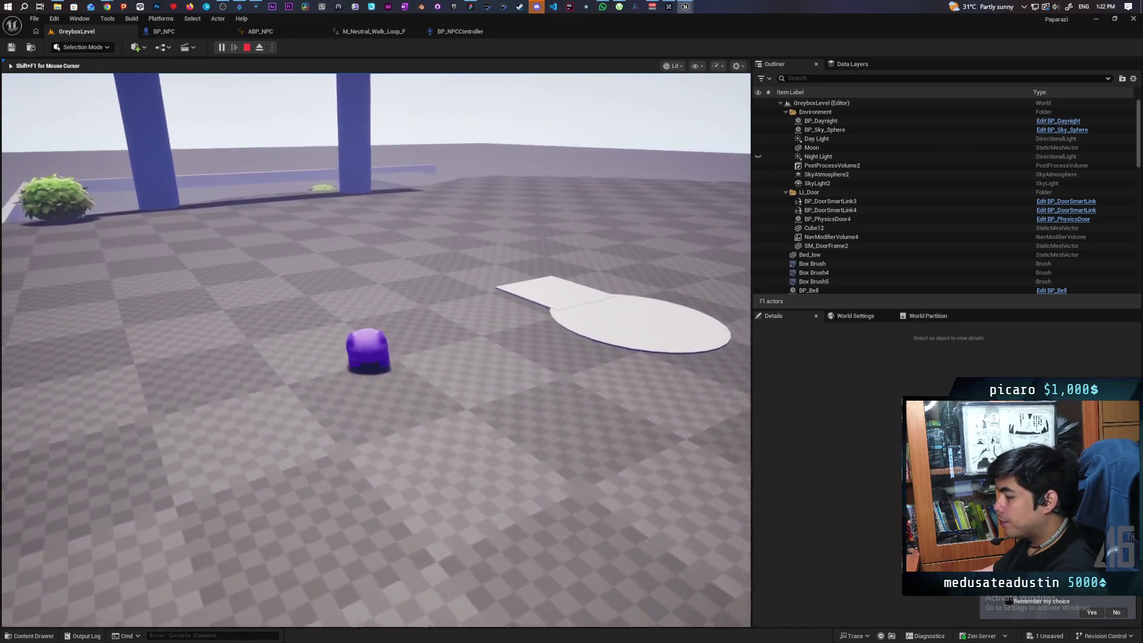
pyautogui.press('w')
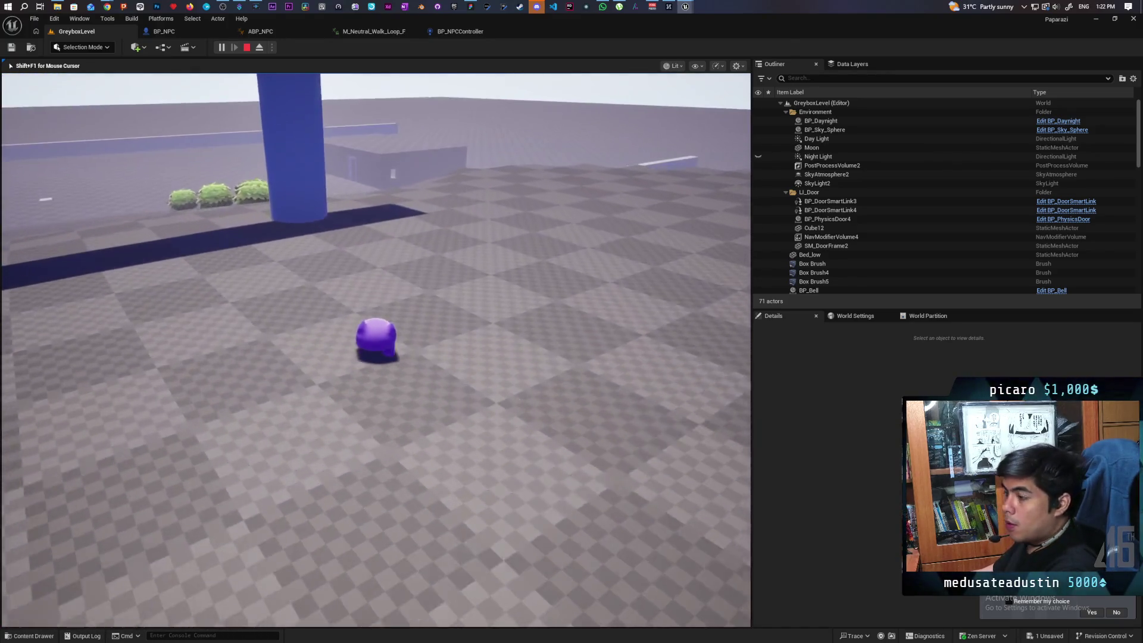
pyautogui.press('w')
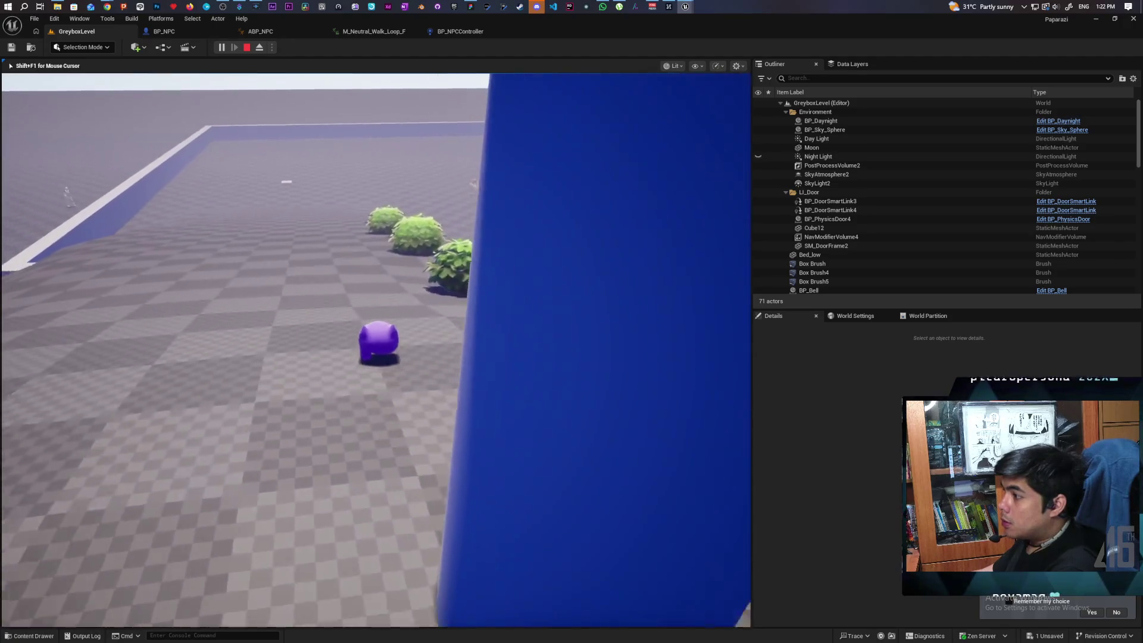
pyautogui.press('w')
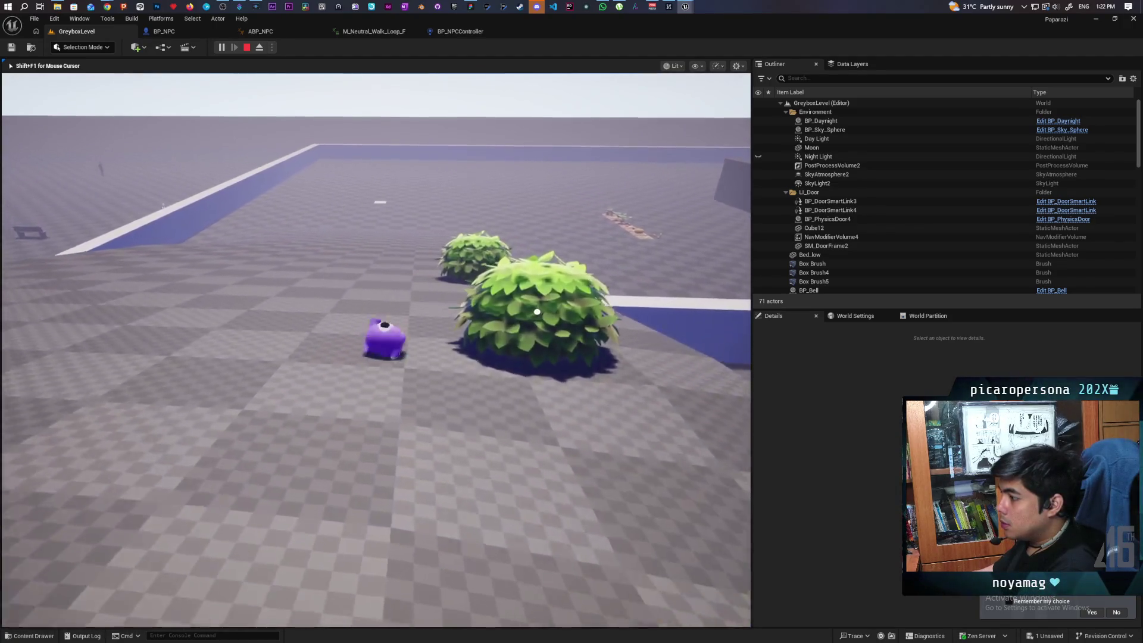
pyautogui.press('w')
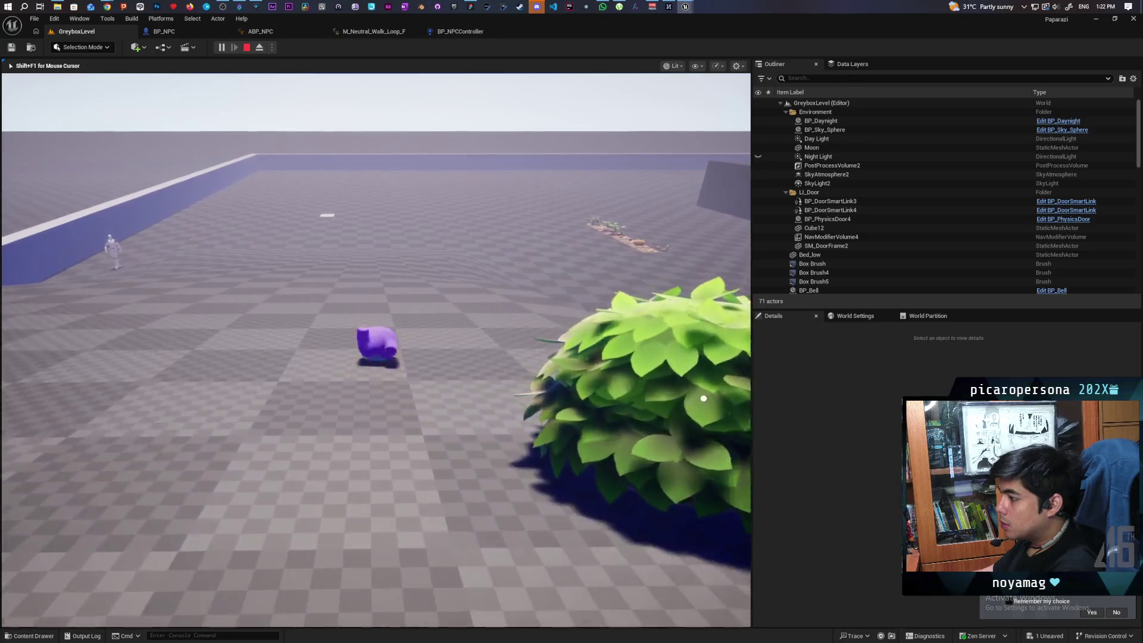
pyautogui.press('w')
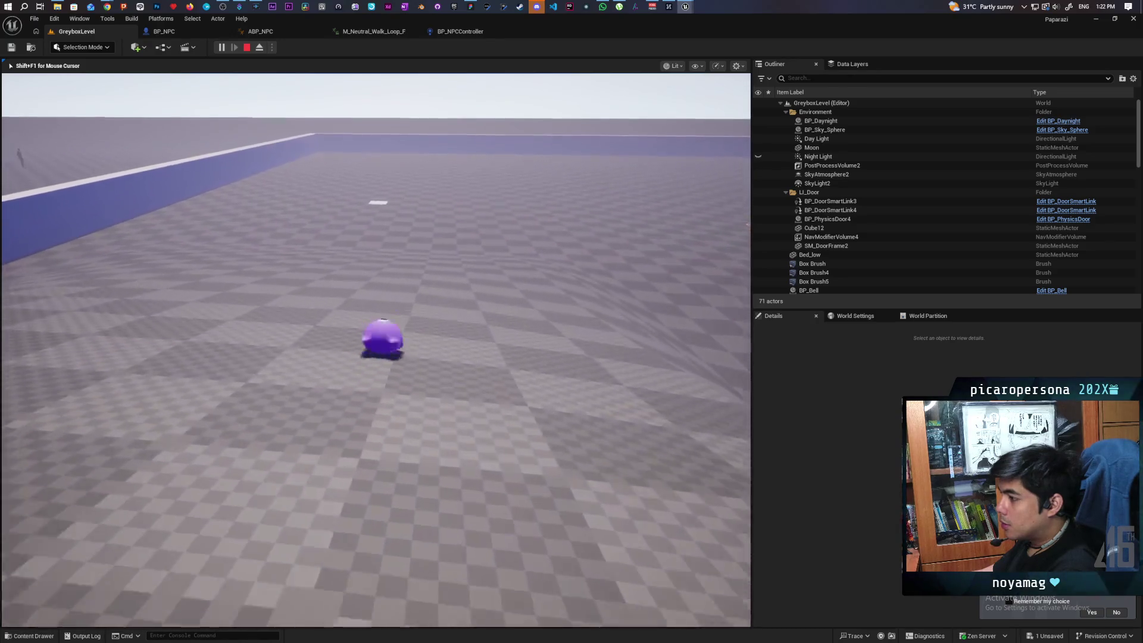
# Walk up the slope close to the mannequin NPC, then retreat toward the bushes
pyautogui.press('a')
pyautogui.press('w')
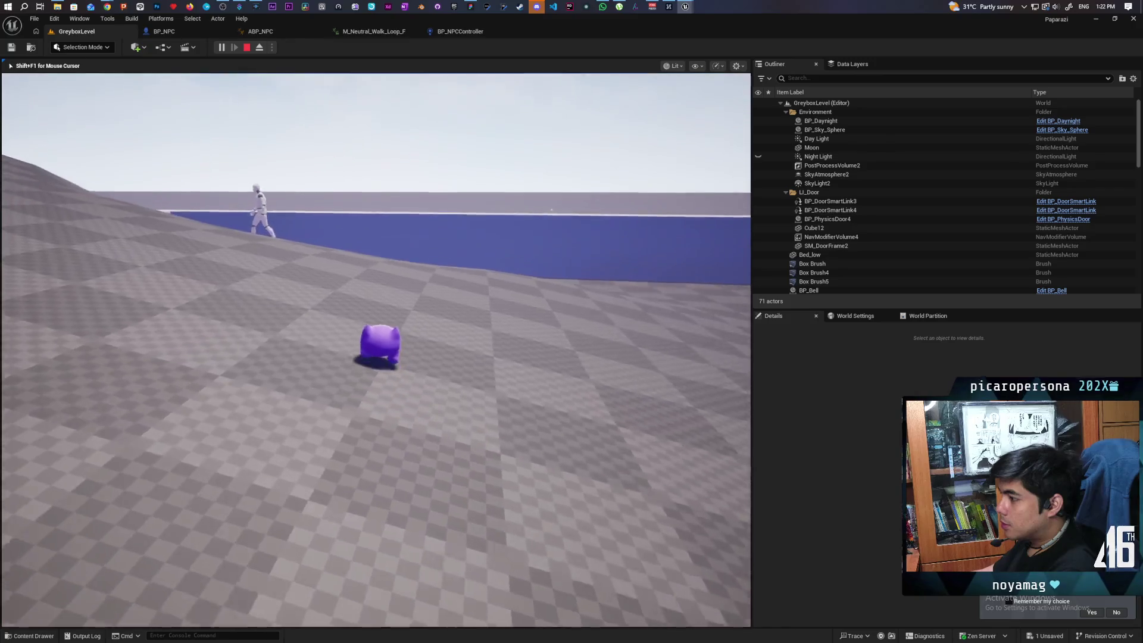
pyautogui.press('w')
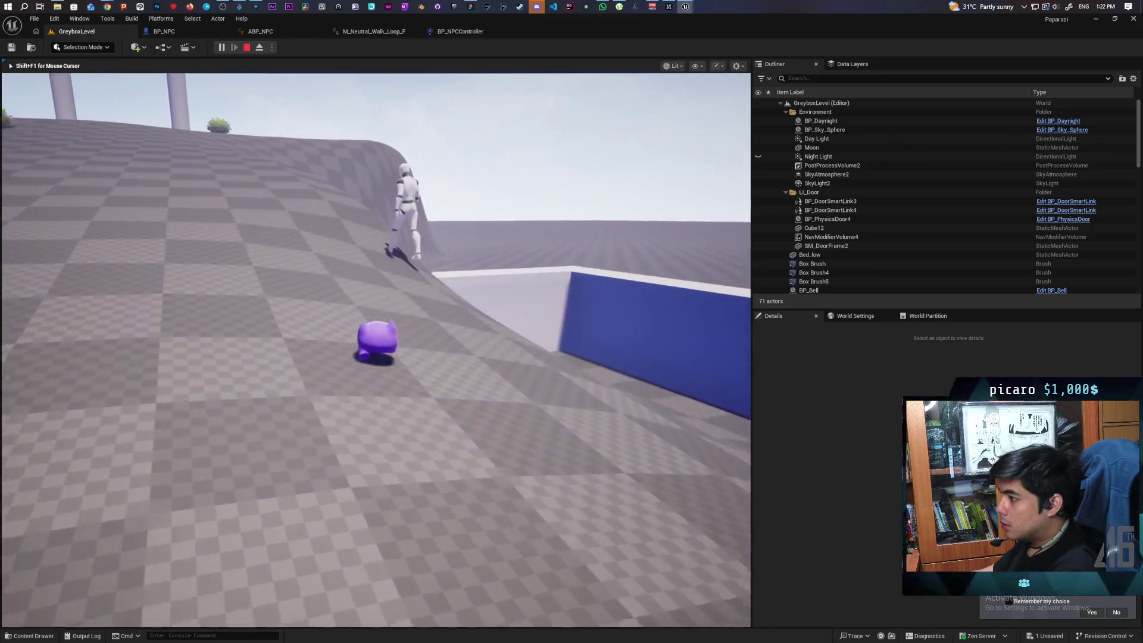
pyautogui.press('w')
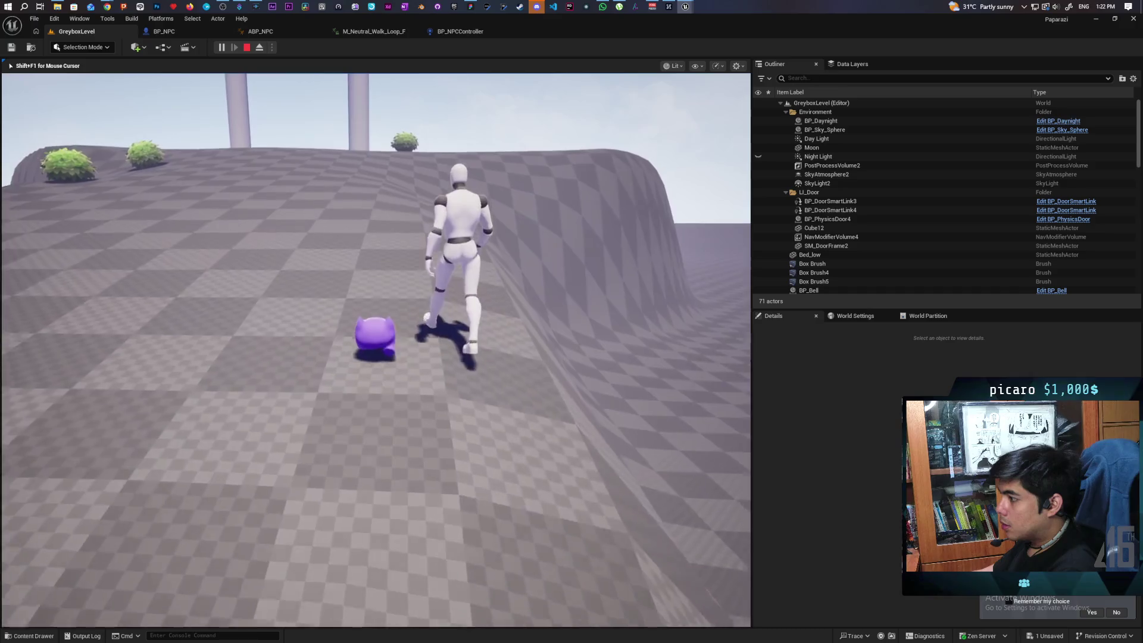
pyautogui.press('w')
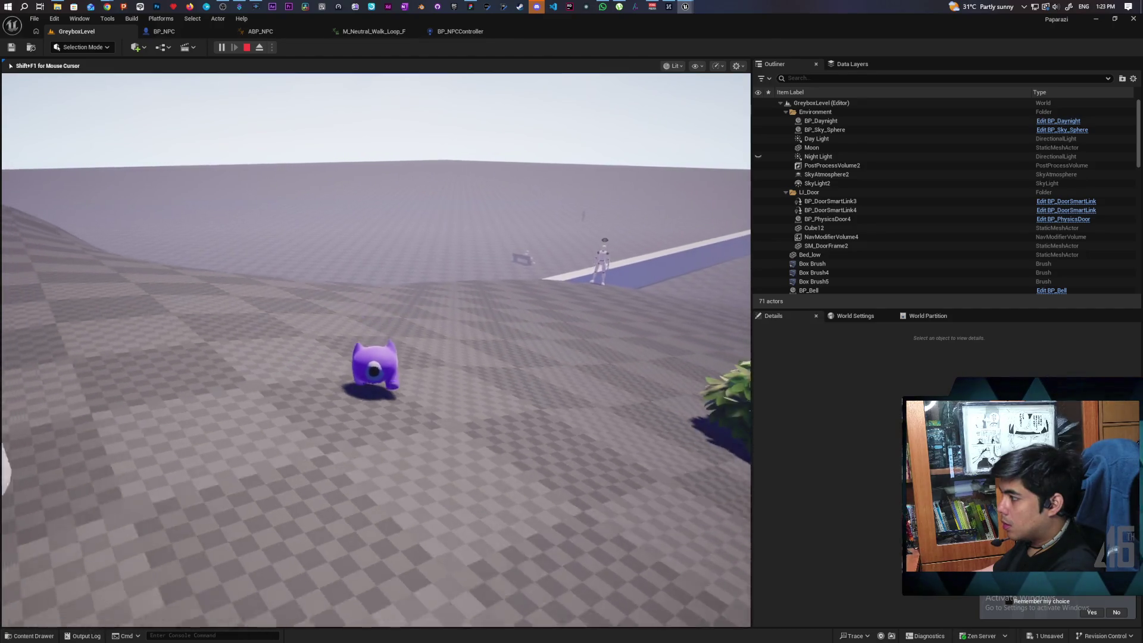
pyautogui.press('w')
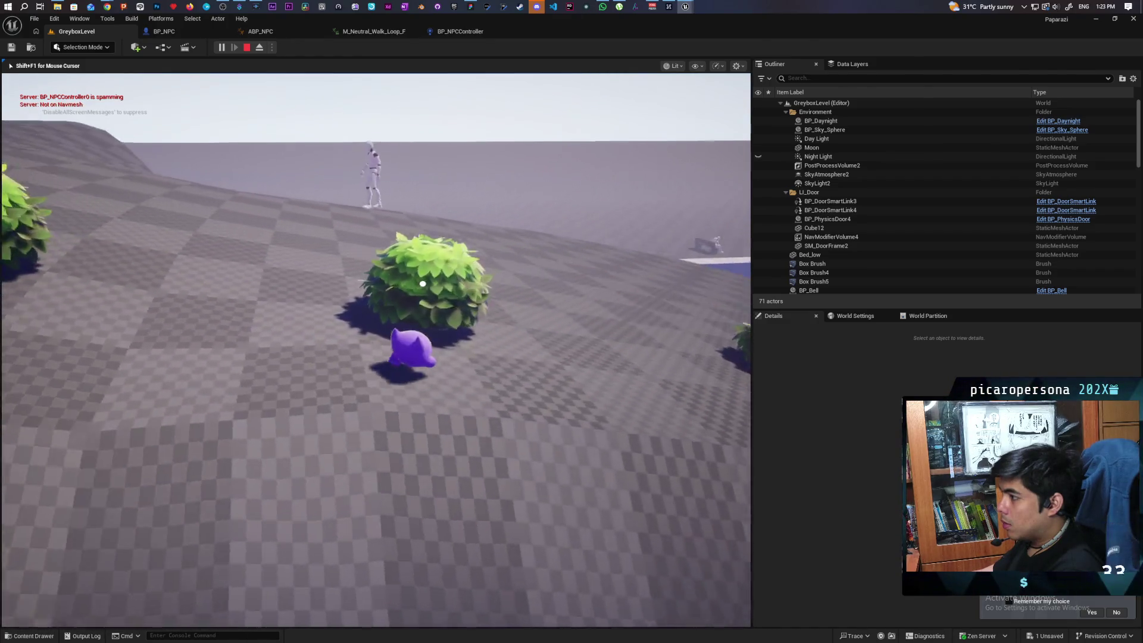
pyautogui.press('w')
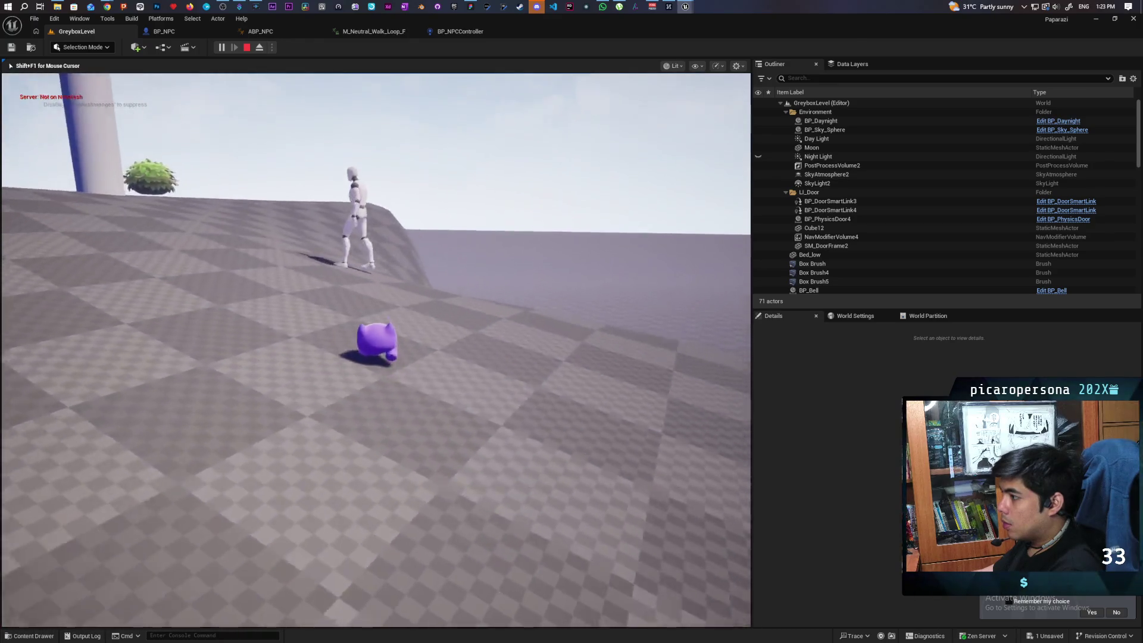
pyautogui.press('w')
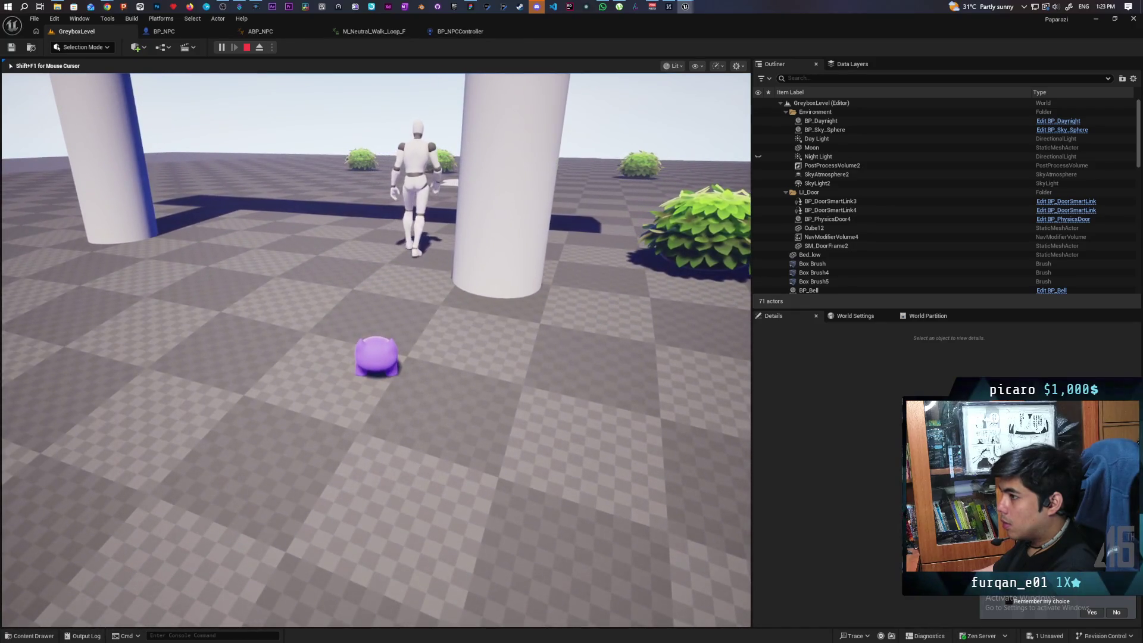
pyautogui.press('w')
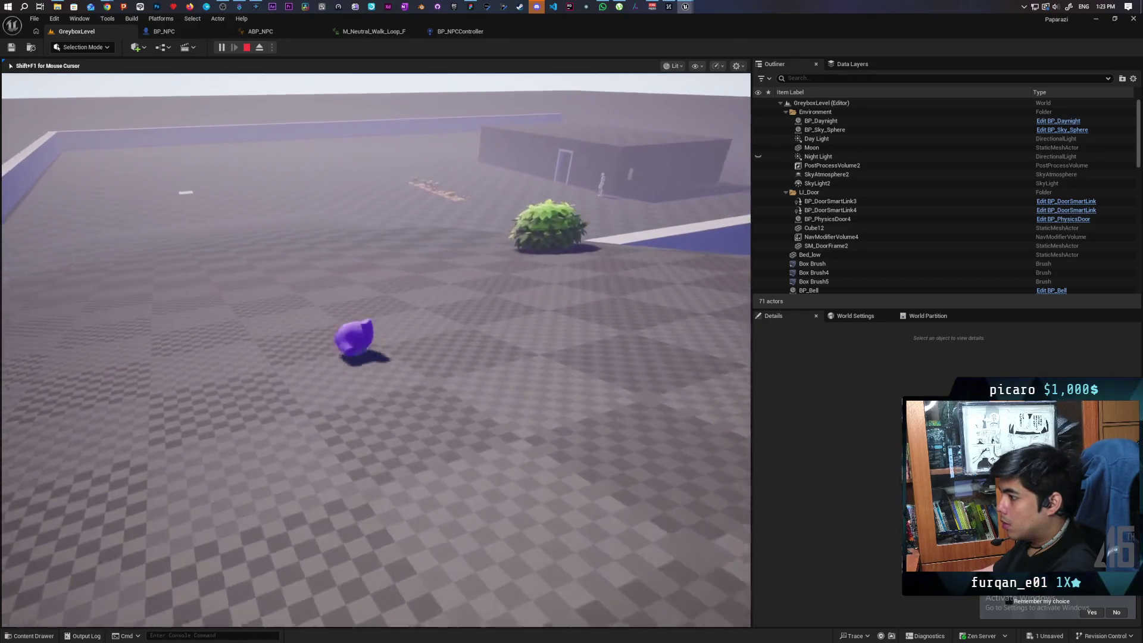
# Walk the purple character past the garden and through the doorway into the blue room
pyautogui.press('w')
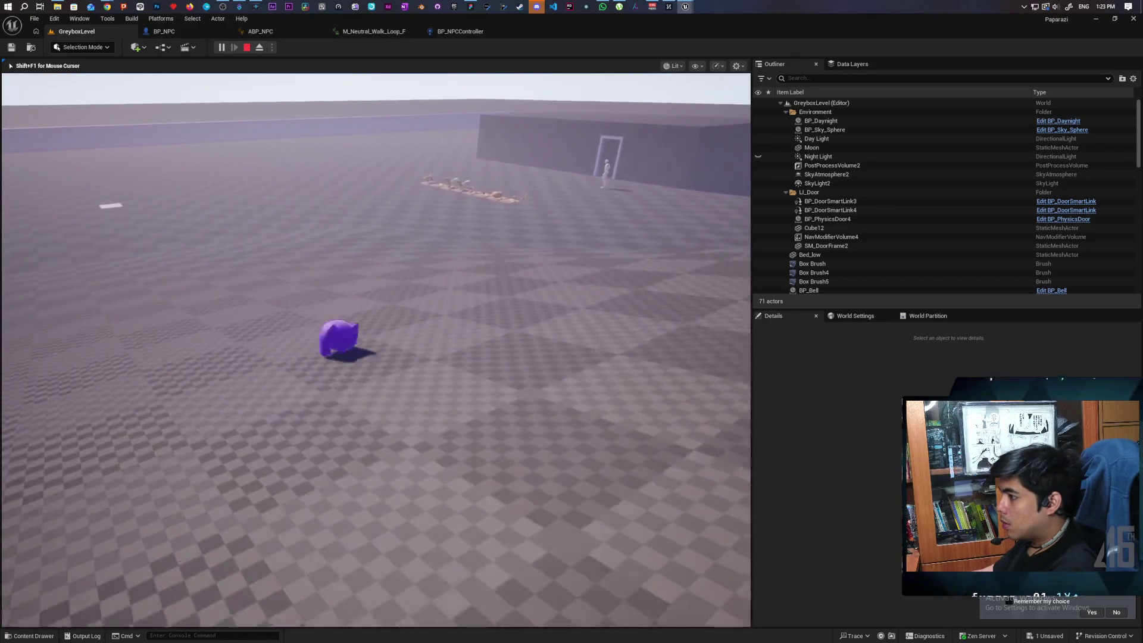
pyautogui.press('w')
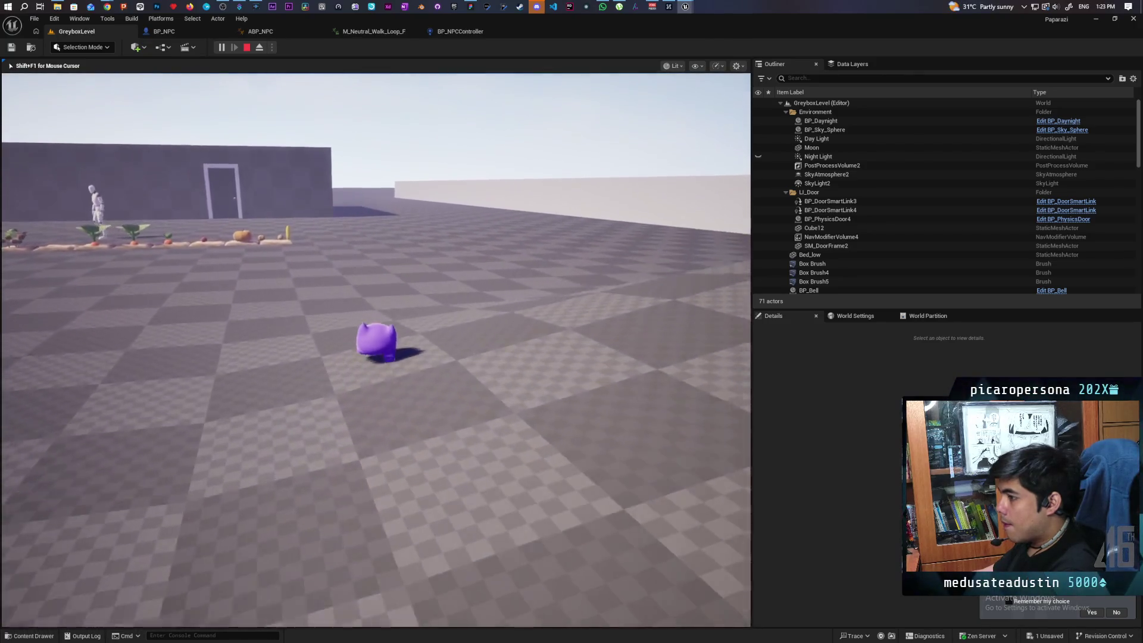
pyautogui.press('w')
pyautogui.press('w')
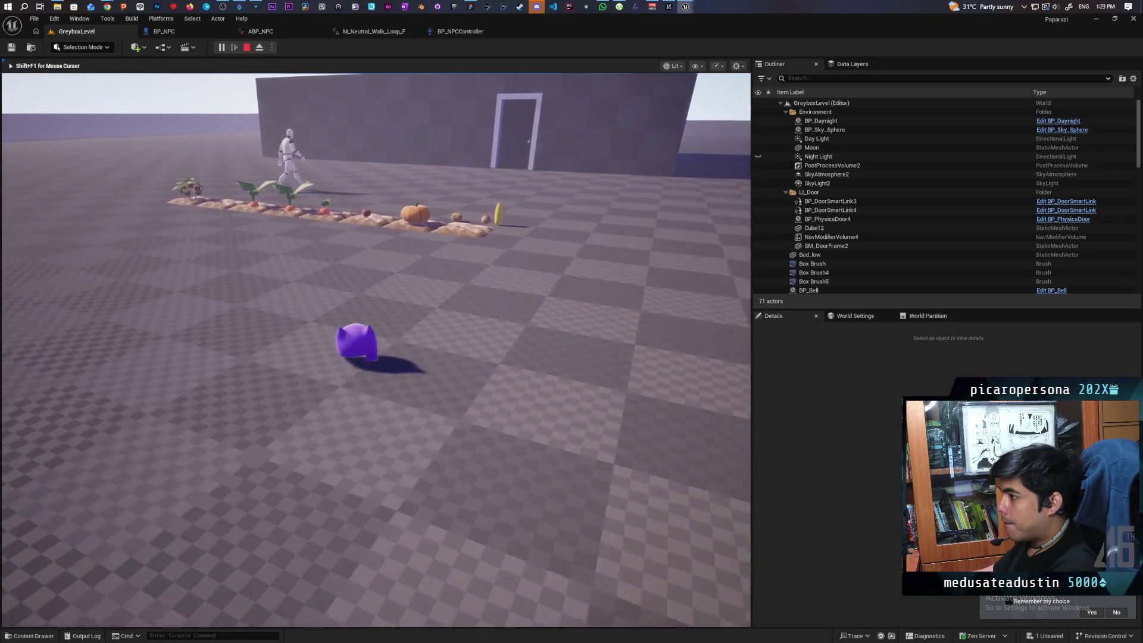
pyautogui.press('w')
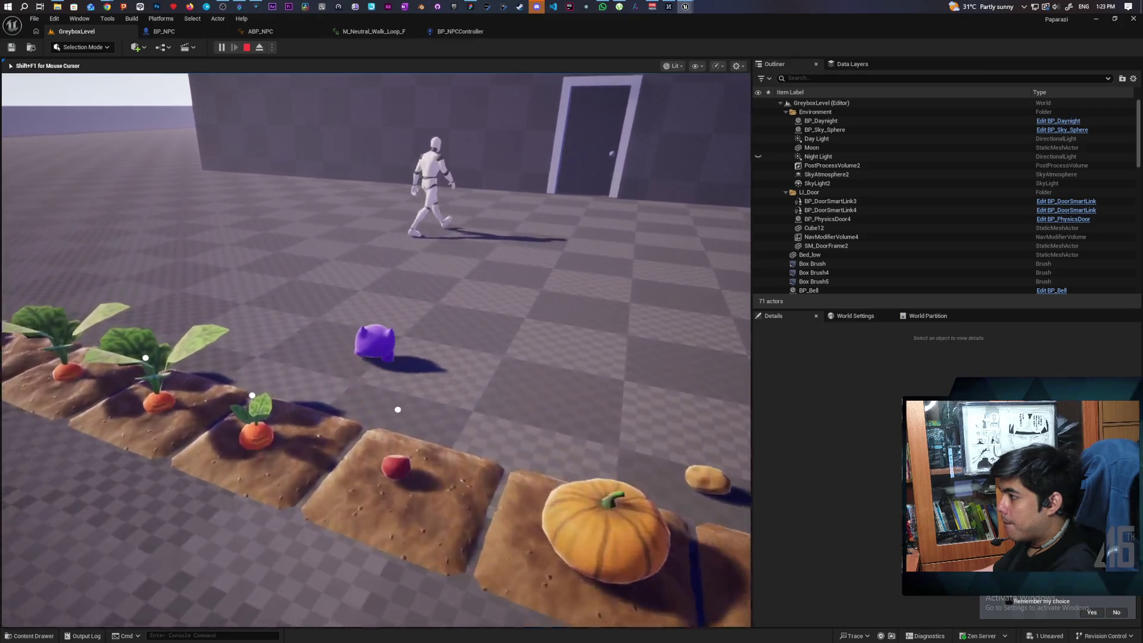
pyautogui.press('w')
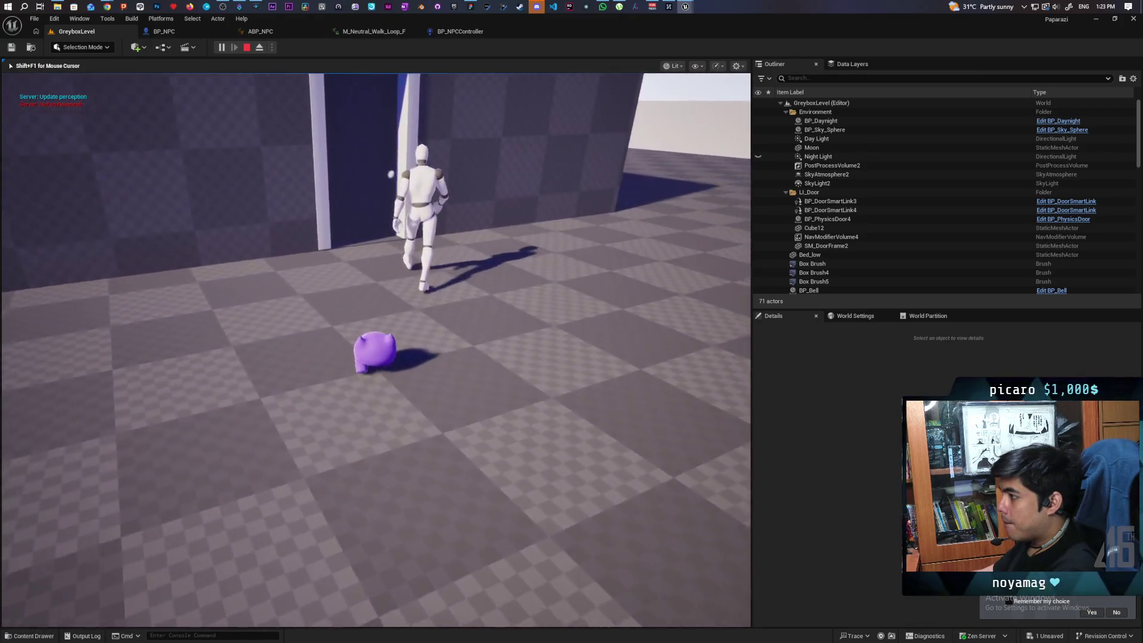
pyautogui.press('w')
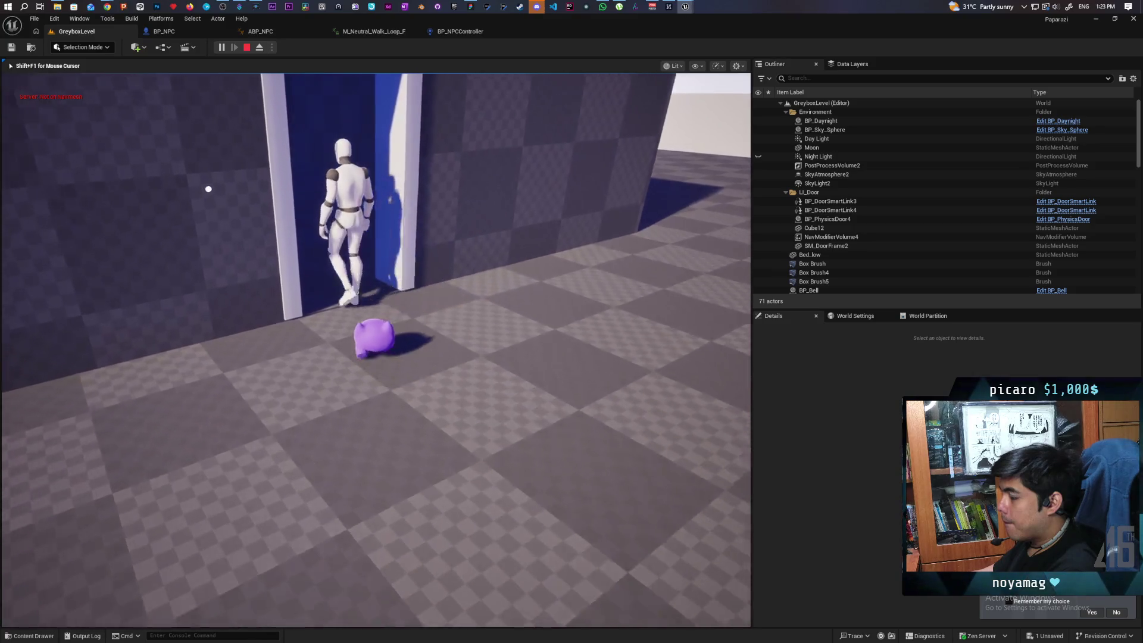
pyautogui.press('w')
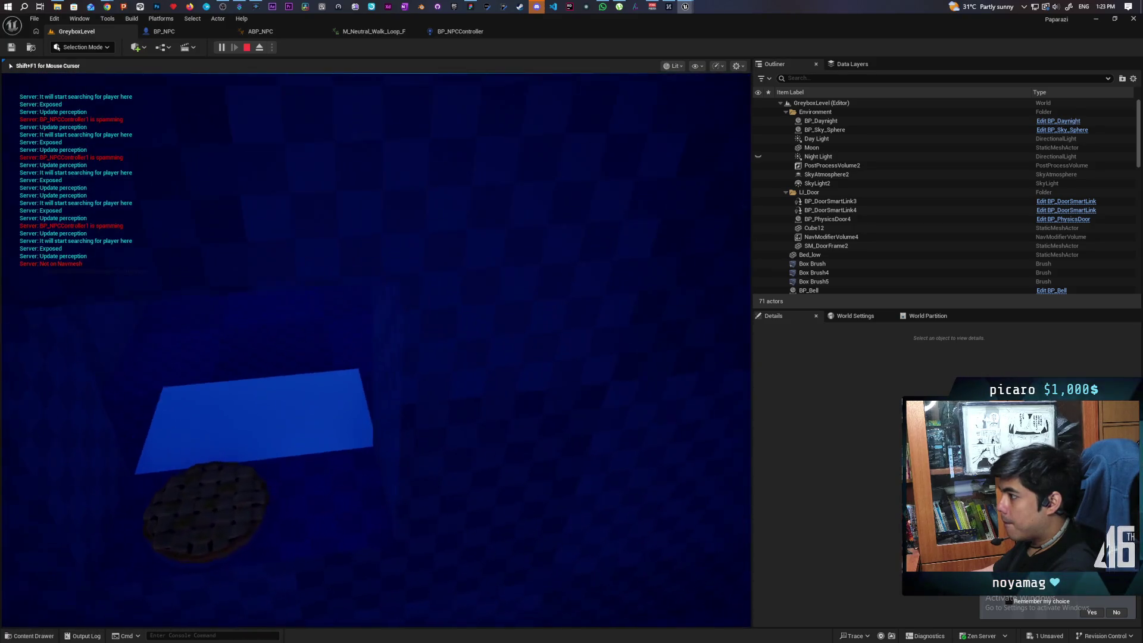
# Look around the blue room watching the NPC react, then end the playtest
pyautogui.press('w')
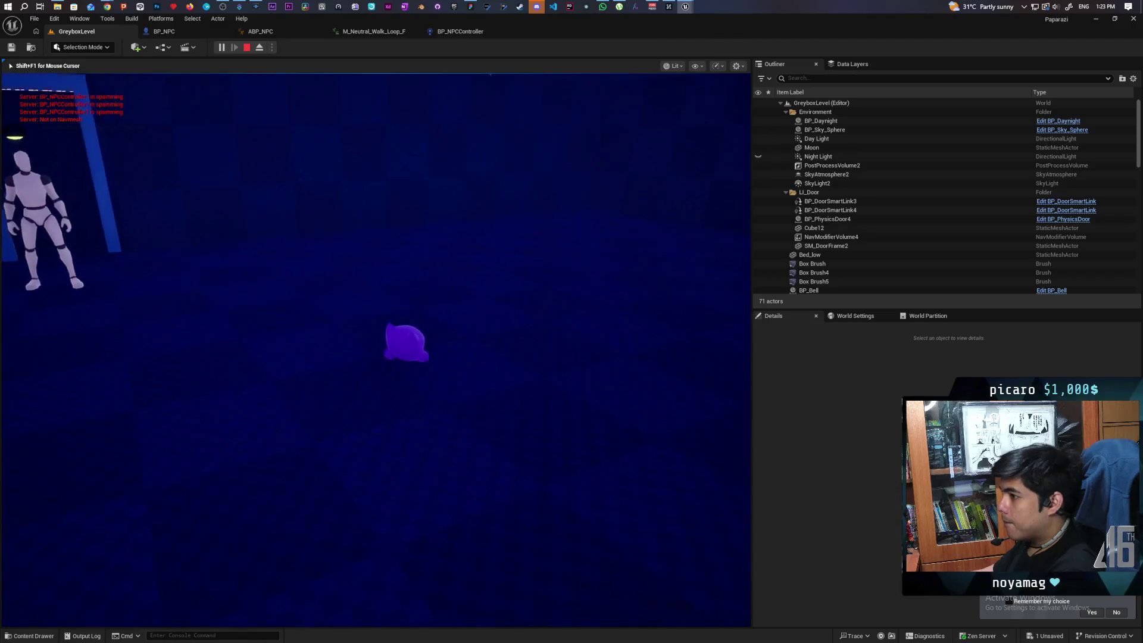
pyautogui.press('w')
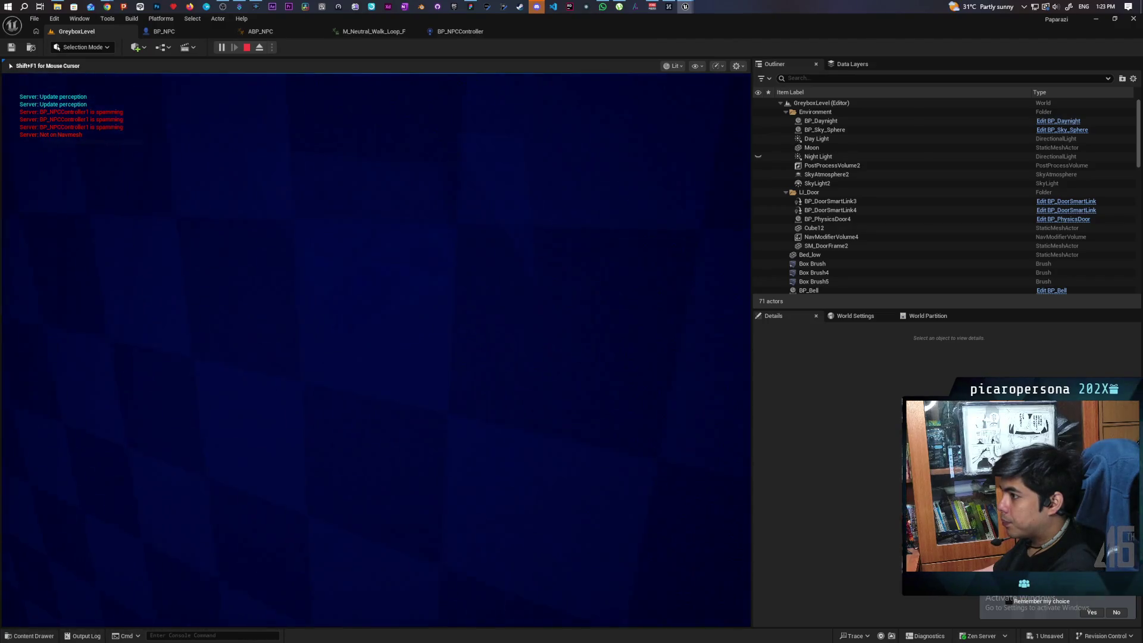
pyautogui.press('w')
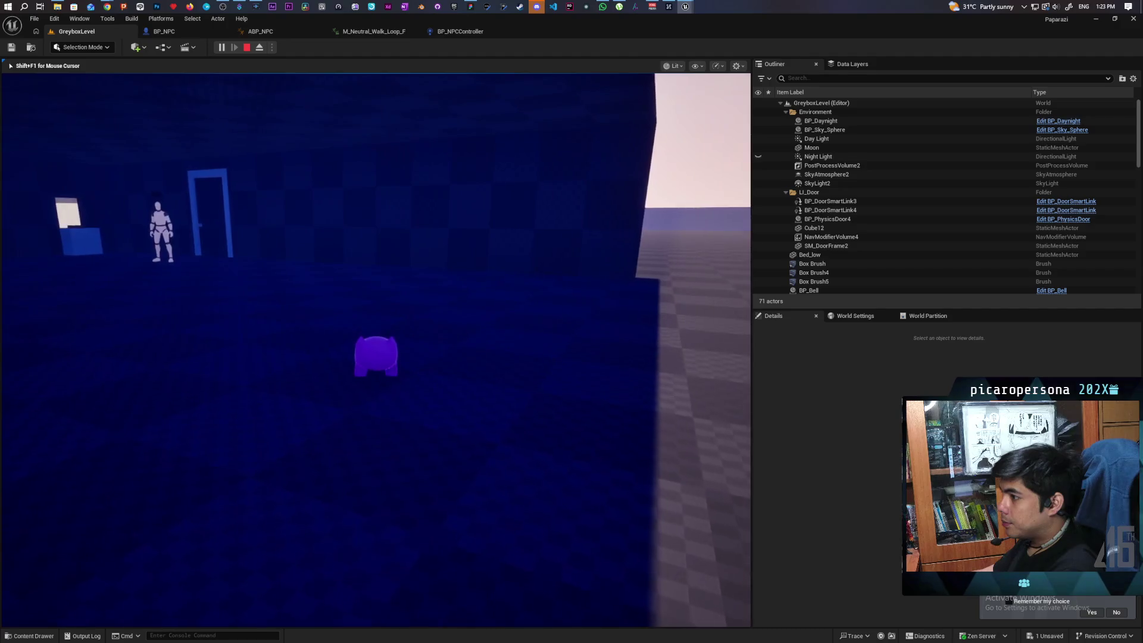
pyautogui.press('d')
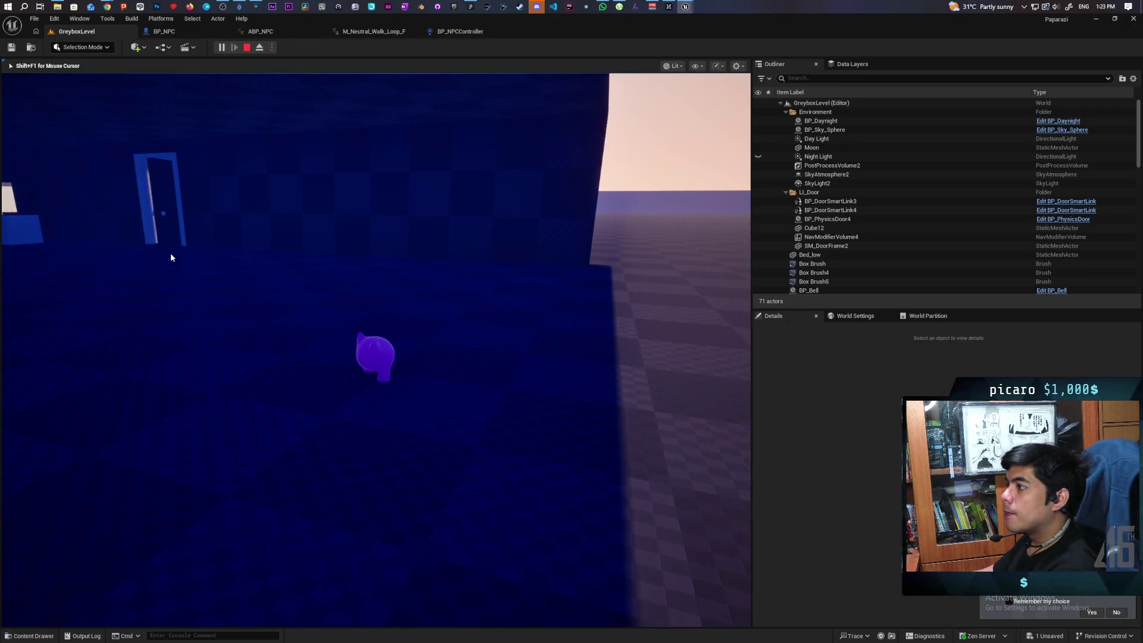
pyautogui.press('Escape')
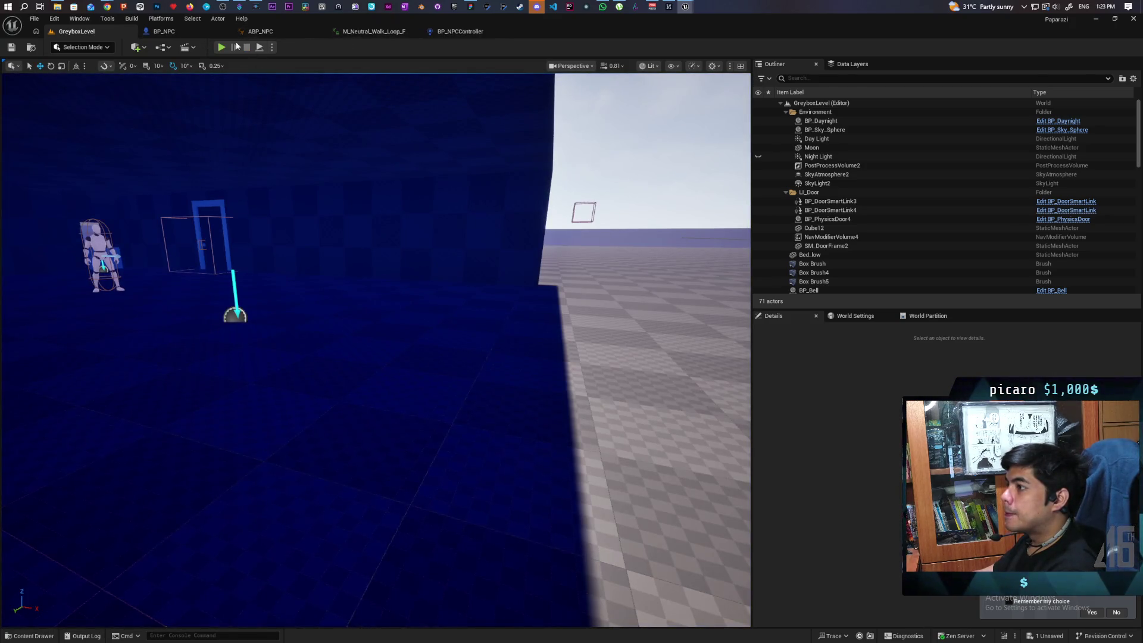
pyautogui.click(467, 34)
# Select the CD cooldown node and paste a copy beside the Give Up chain
pyautogui.scroll(-4, 506, 292)
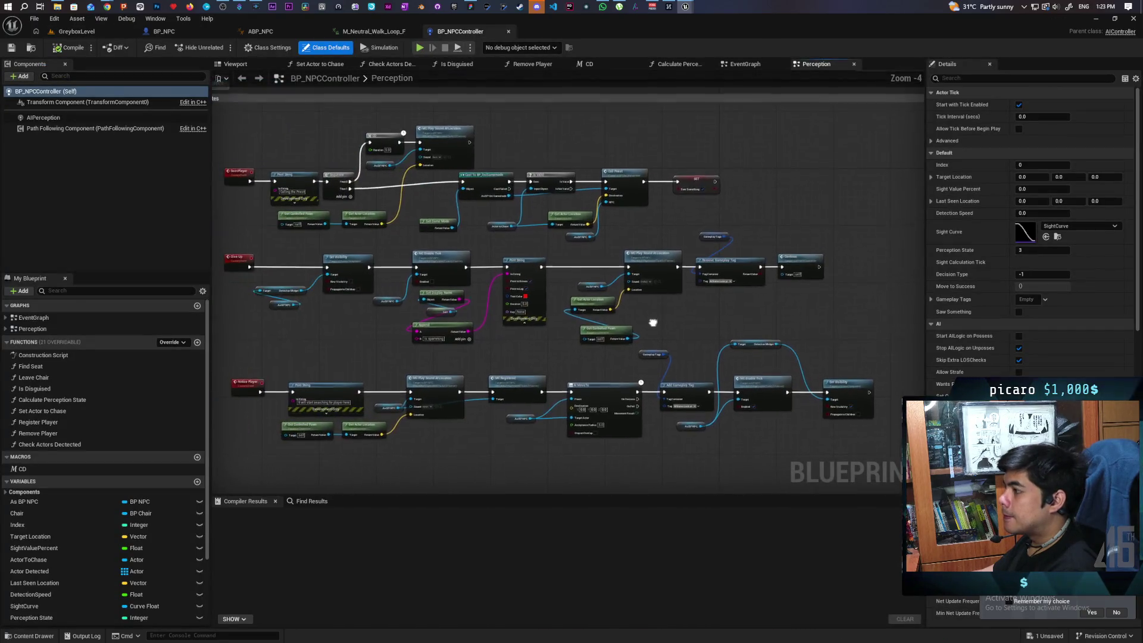
pyautogui.scroll(1, 591, 253)
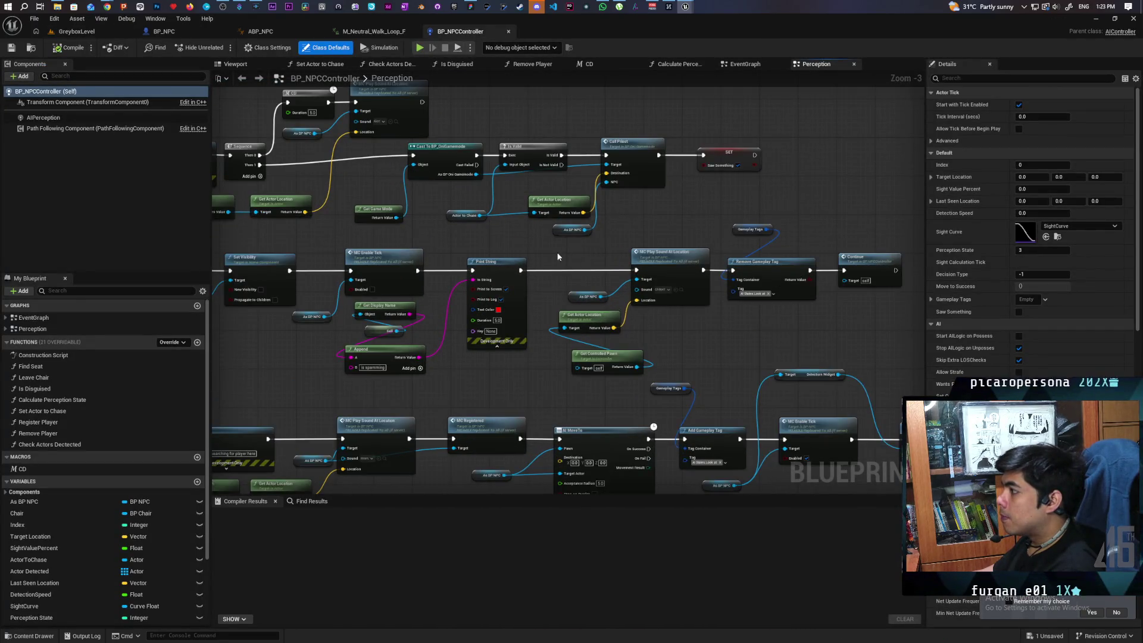
pyautogui.moveTo(721, 242); pyautogui.dragTo(723, 265)
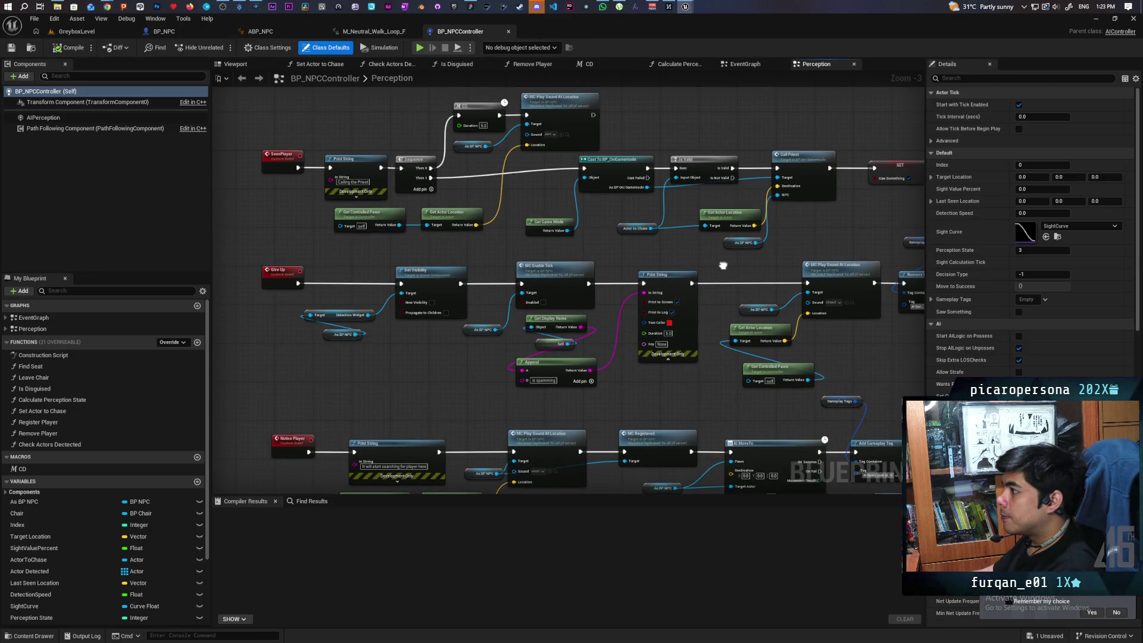
pyautogui.scroll(2, 494, 212)
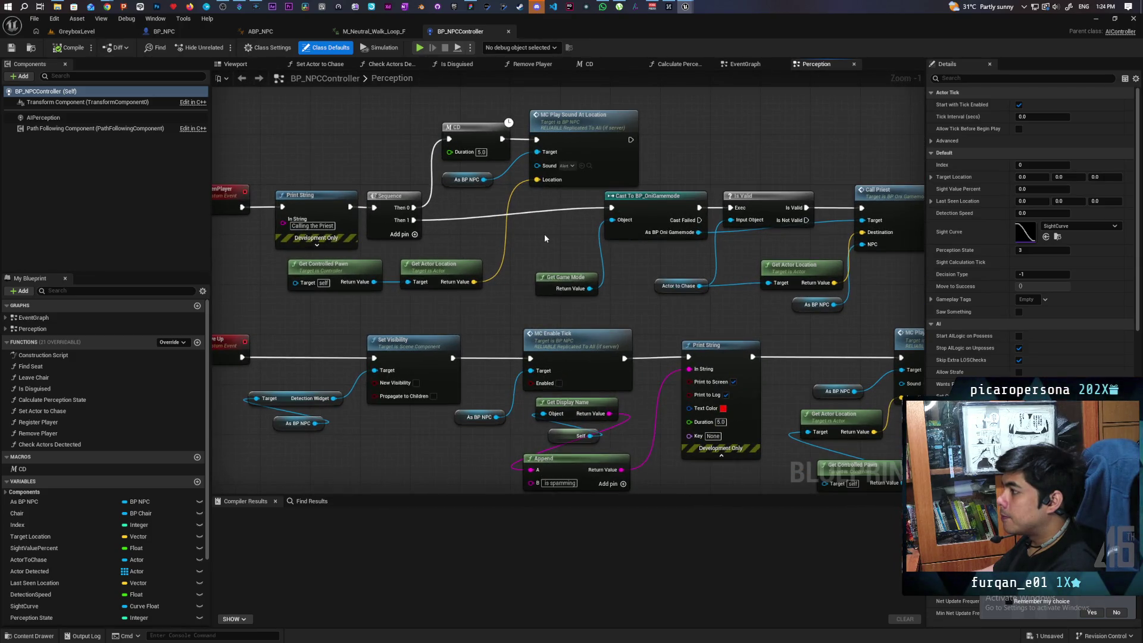
pyautogui.scroll(-1, 555, 231)
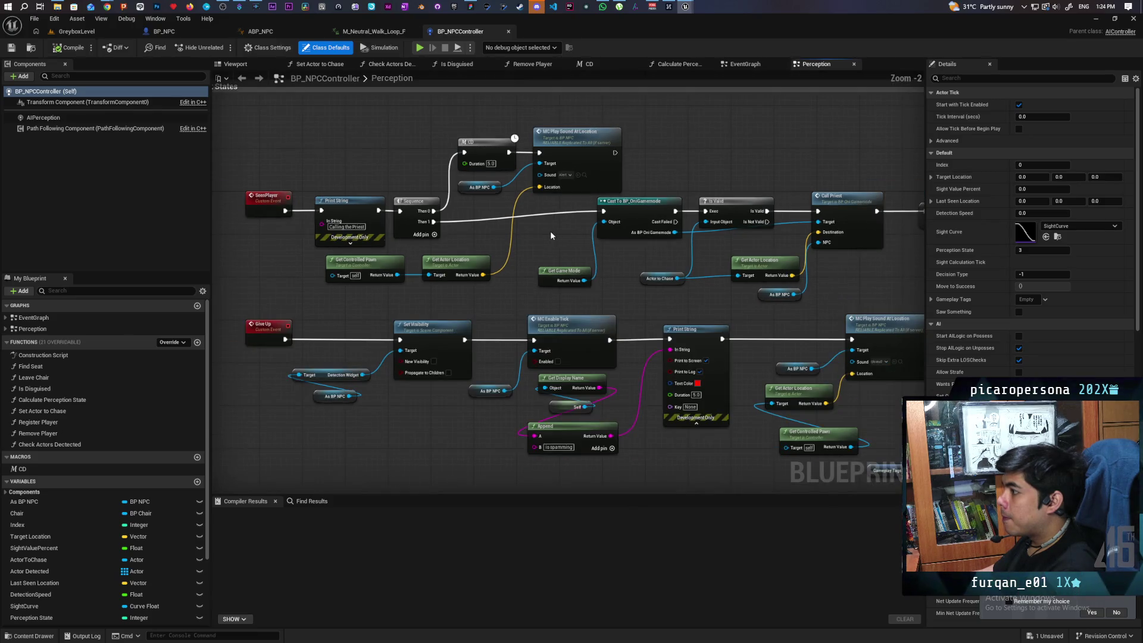
pyautogui.click(483, 150)
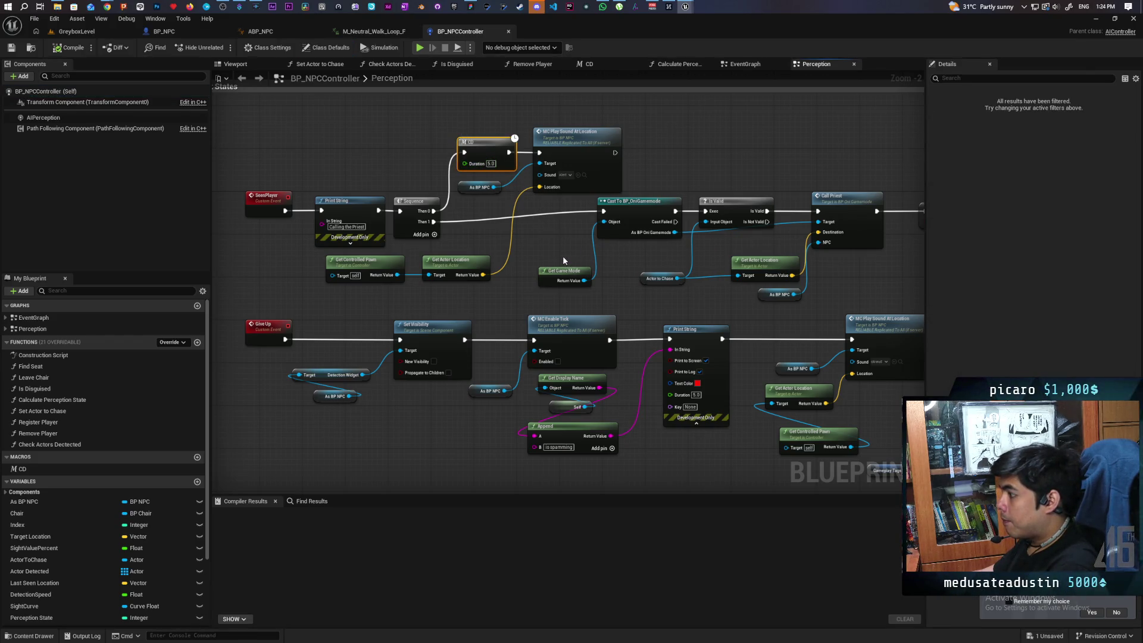
pyautogui.moveTo(563, 255)
pyautogui.mouseDown()
pyautogui.moveTo(612, 159)
pyautogui.moveTo(679, 122)
pyautogui.mouseUp()
pyautogui.moveTo(520, 223)
pyautogui.mouseDown()
pyautogui.moveTo(676, 184)
pyautogui.moveTo(487, 297)
pyautogui.moveTo(337, 325)
pyautogui.mouseUp()
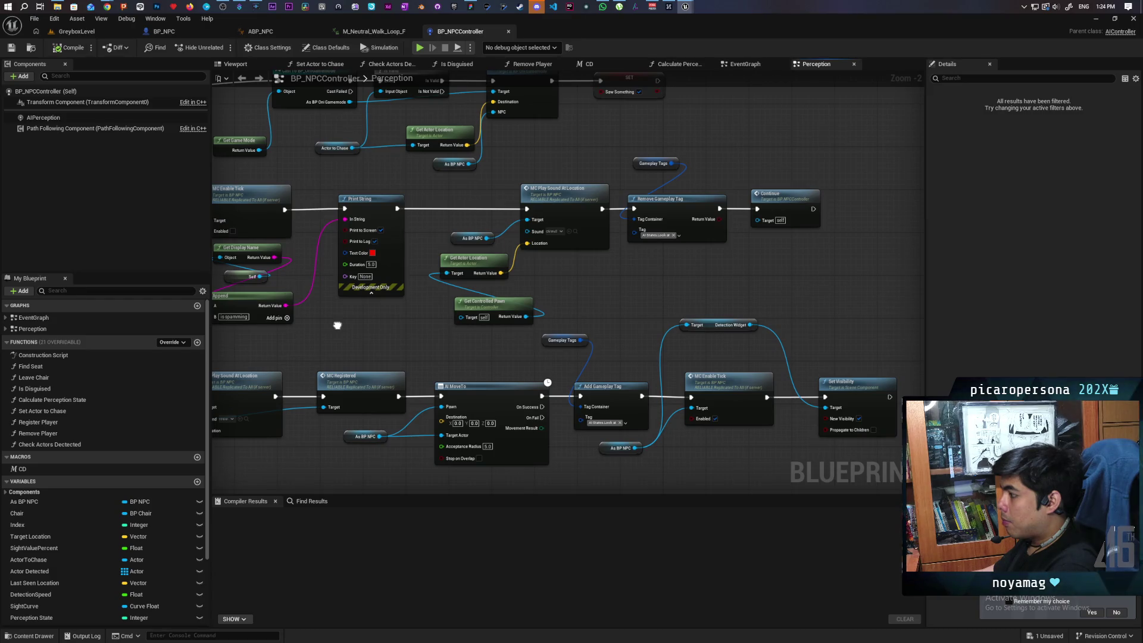
pyautogui.hotkey('ctrl', 'v')
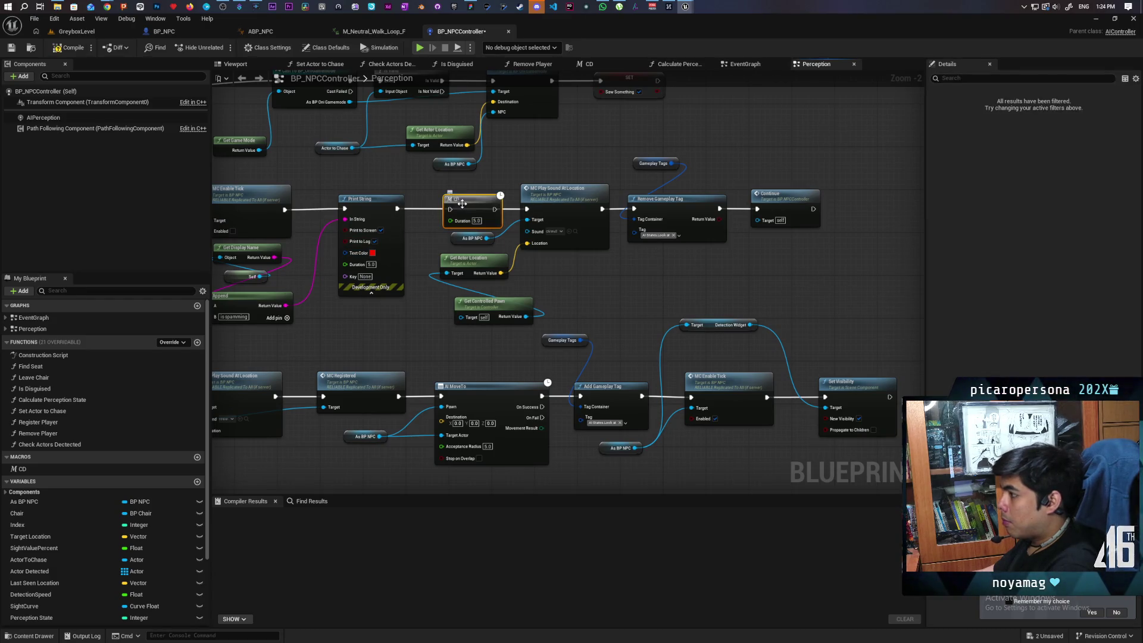
# Drop the copied CD node onto the Give Up exec wire
pyautogui.moveTo(484, 281); pyautogui.dragTo(782, 192)
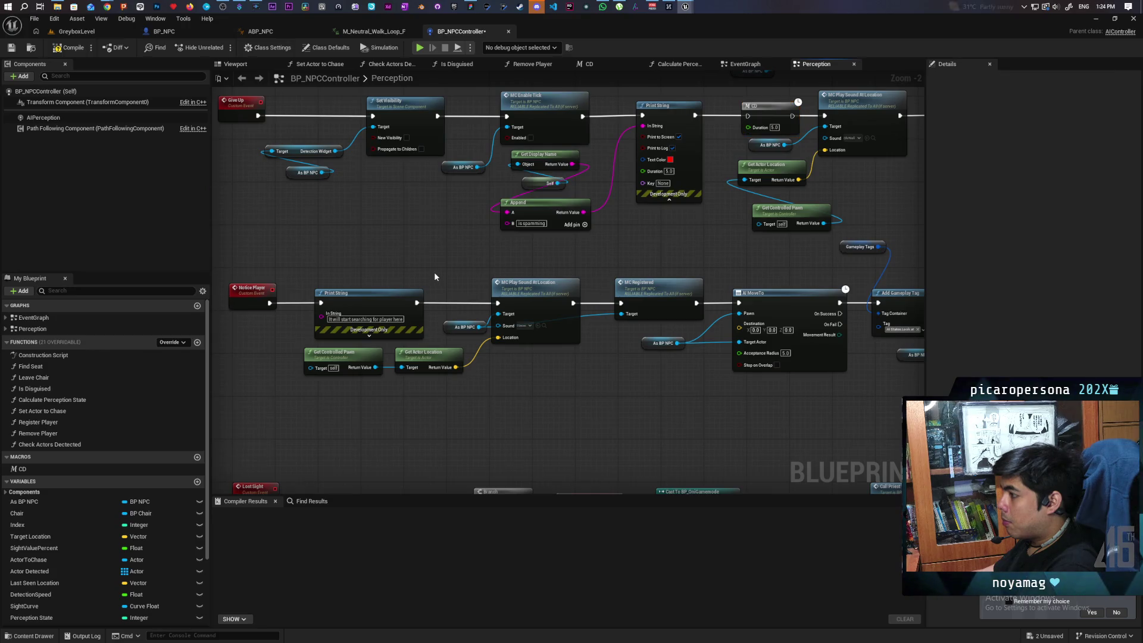
pyautogui.hotkey('ctrl', 'v')
pyautogui.moveTo(478, 251)
pyautogui.mouseDown()
pyautogui.moveTo(489, 254)
pyautogui.moveTo(480, 290)
pyautogui.moveTo(512, 227)
pyautogui.mouseUp()
pyautogui.moveTo(592, 254); pyautogui.dragTo(598, 226)
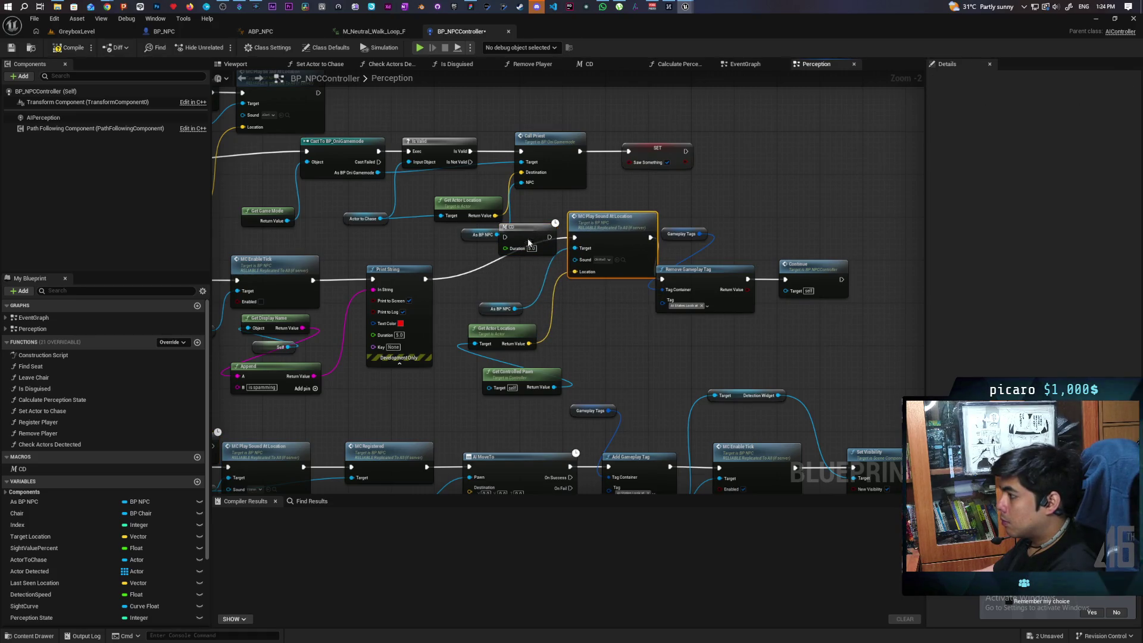
pyautogui.moveTo(528, 243); pyautogui.dragTo(522, 264)
# Add a Sequence before CD, wire Then 1 to Remove Gameplay Tag, and tidy the nodes
pyautogui.click(448, 290)
pyautogui.moveTo(460, 296)
pyautogui.mouseDown()
pyautogui.moveTo(459, 273)
pyautogui.moveTo(489, 269)
pyautogui.moveTo(549, 226)
pyautogui.mouseUp()
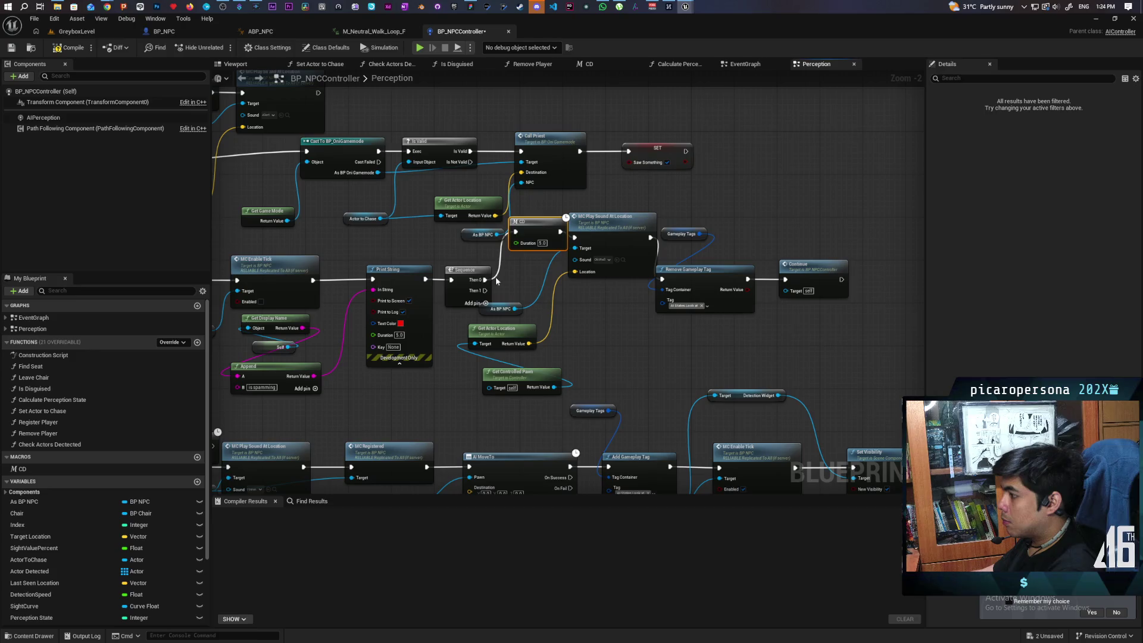
pyautogui.moveTo(485, 291); pyautogui.dragTo(708, 277)
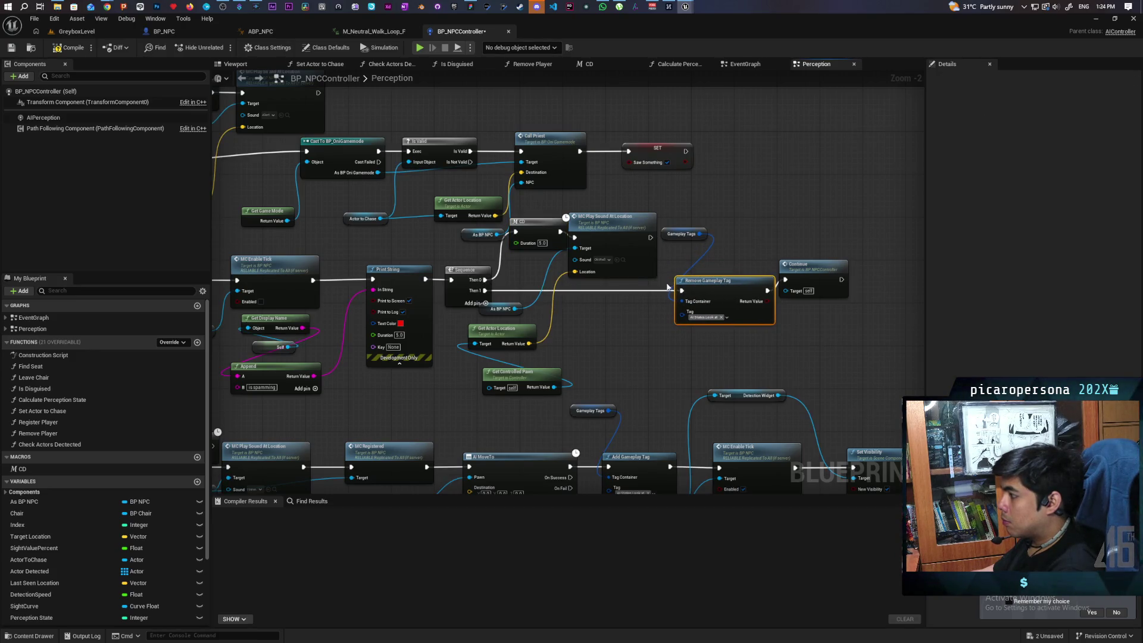
pyautogui.moveTo(609, 248); pyautogui.dragTo(629, 233)
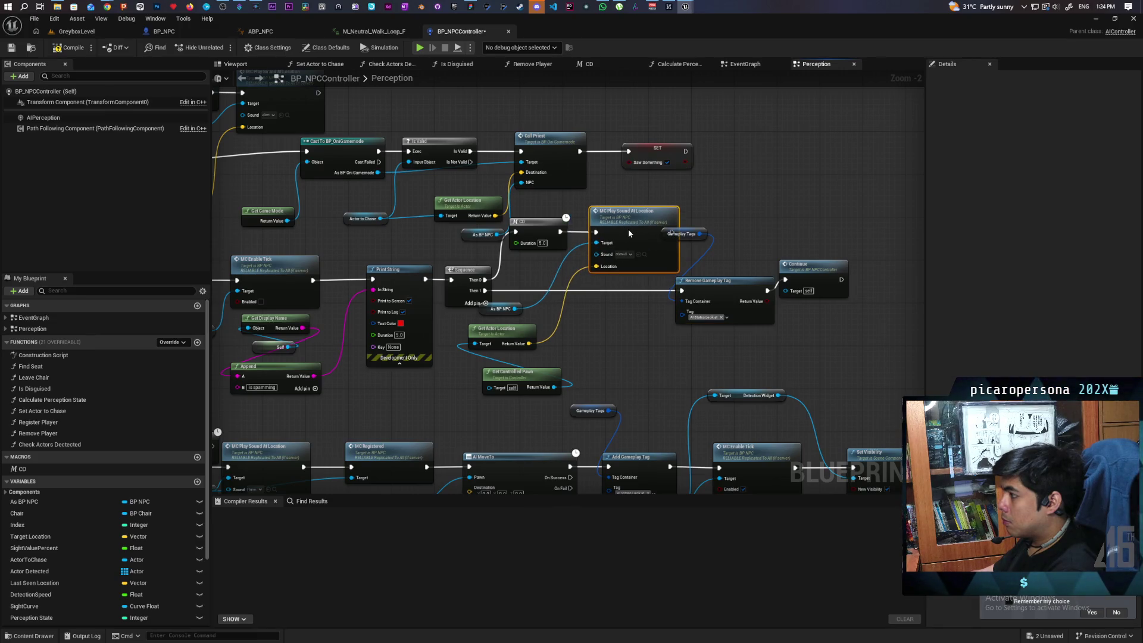
pyautogui.moveTo(709, 230); pyautogui.dragTo(852, 304)
pyautogui.moveTo(729, 284); pyautogui.dragTo(772, 283)
pyautogui.moveTo(857, 266); pyautogui.dragTo(872, 278)
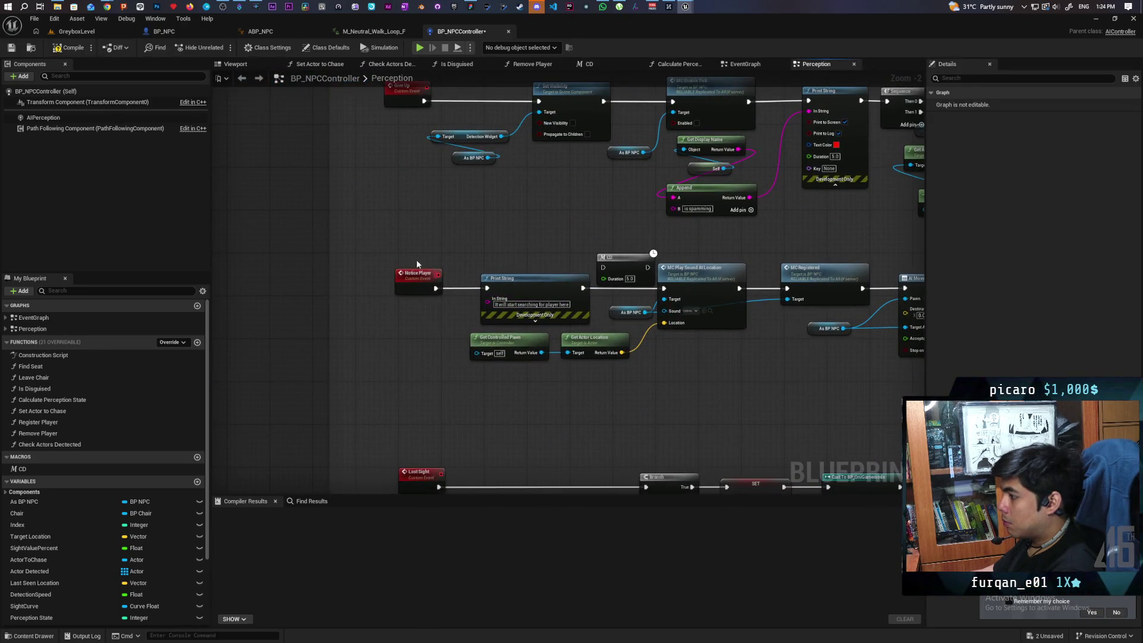
# Add a Sequence to the Notice Player chain: Then 0 through CD to the sound, Then 1 to MC Registered
pyautogui.moveTo(417, 259)
pyautogui.mouseDown()
pyautogui.moveTo(518, 295)
pyautogui.moveTo(451, 288)
pyautogui.moveTo(546, 291)
pyautogui.moveTo(603, 268)
pyautogui.moveTo(669, 291)
pyautogui.mouseUp()
pyautogui.press('s')
pyautogui.click(550, 275)
pyautogui.moveTo(687, 281); pyautogui.dragTo(706, 259)
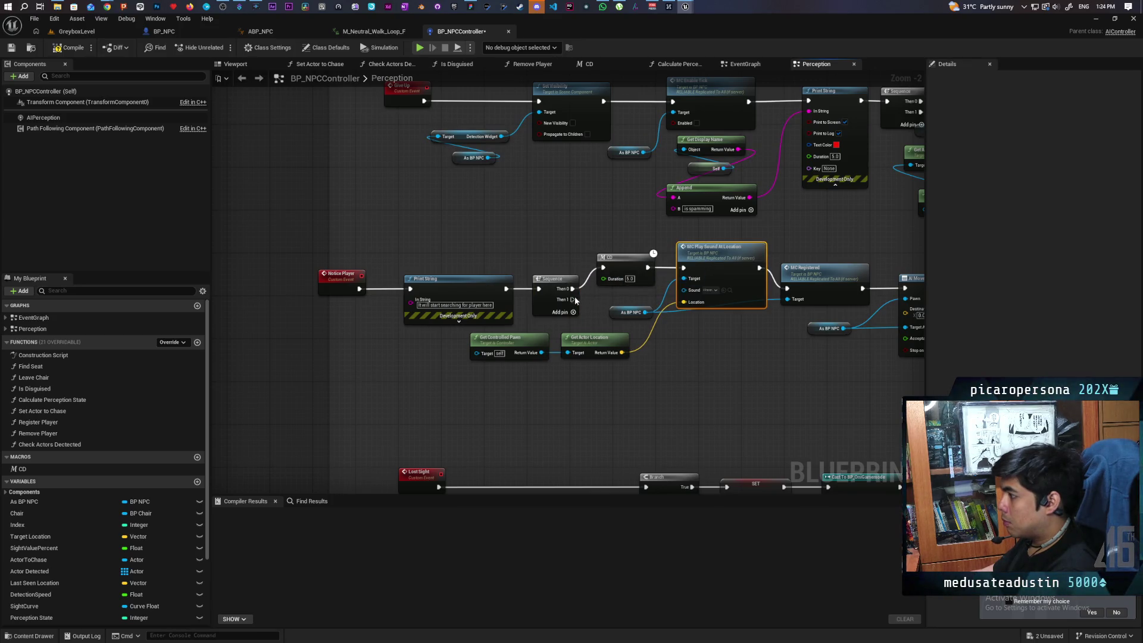
pyautogui.moveTo(573, 300); pyautogui.dragTo(789, 290)
pyautogui.moveTo(840, 273); pyautogui.dragTo(854, 283)
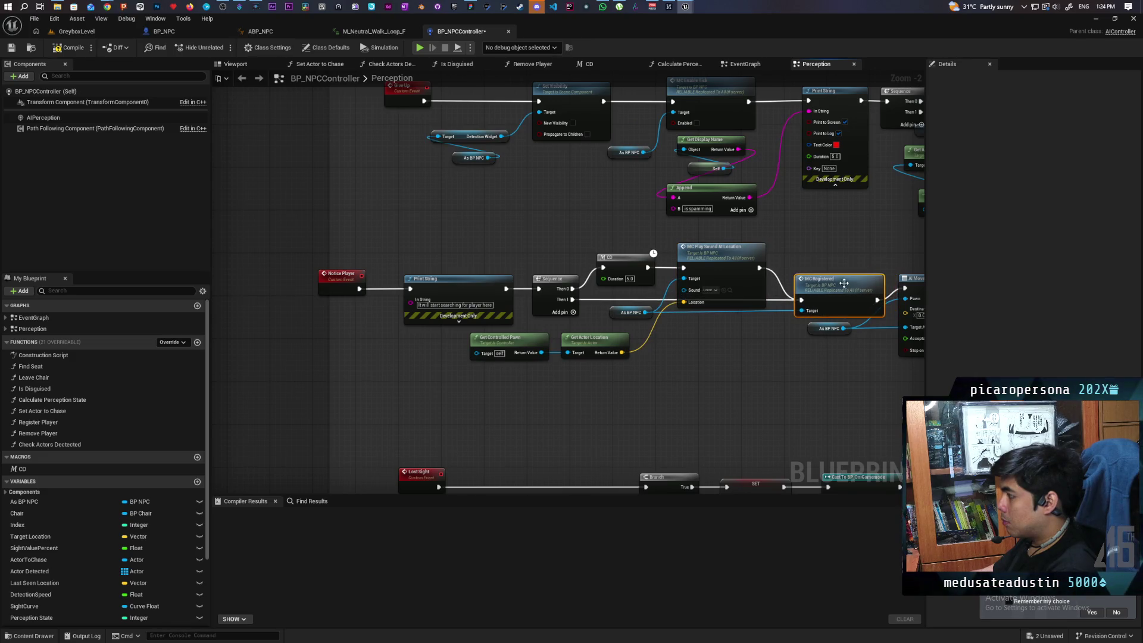
# Shift the AI MoveTo through Set Visibility nodes slightly and return to GreyboxLevel
pyautogui.scroll(-1, 853, 283)
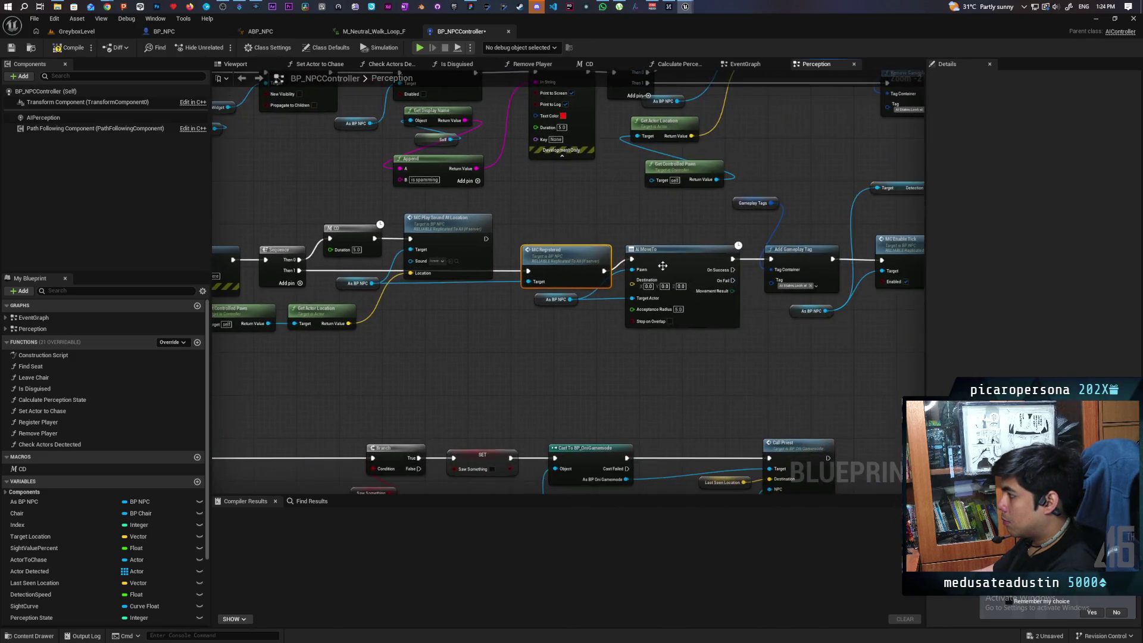
pyautogui.moveTo(535, 257); pyautogui.dragTo(880, 350)
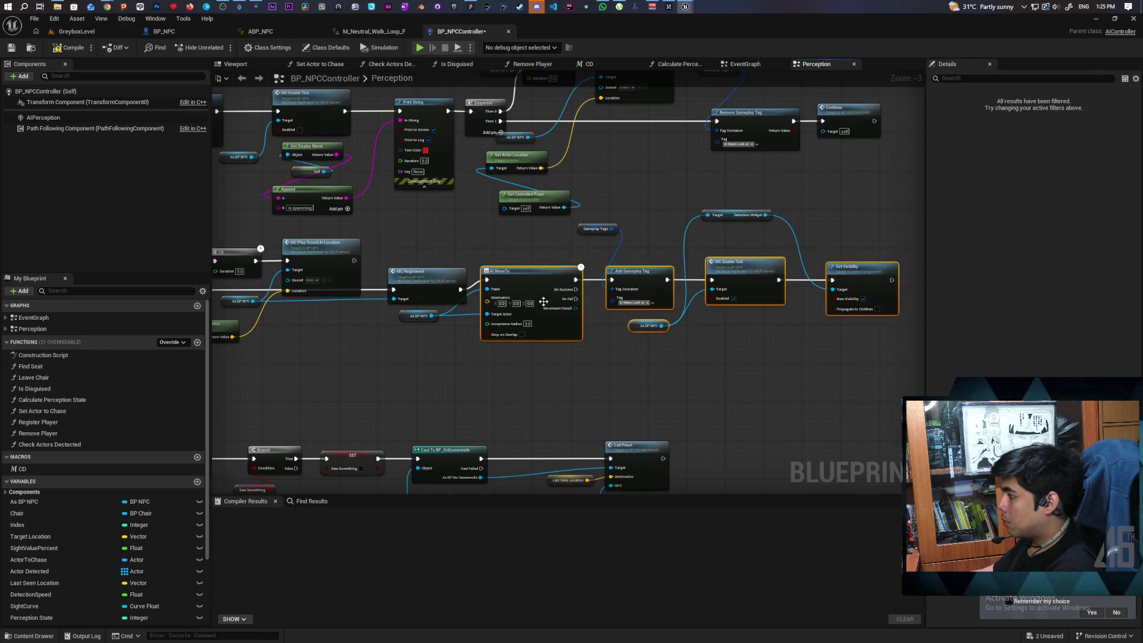
pyautogui.moveTo(530, 281); pyautogui.dragTo(538, 290)
pyautogui.click(520, 362)
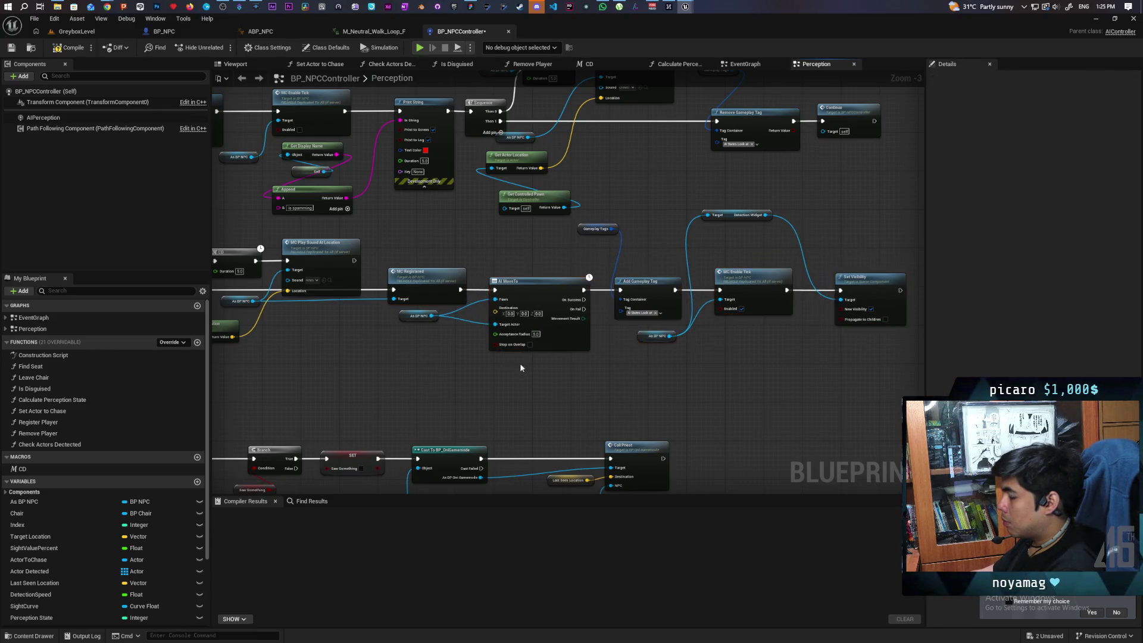
pyautogui.moveTo(394, 345); pyautogui.dragTo(573, 328)
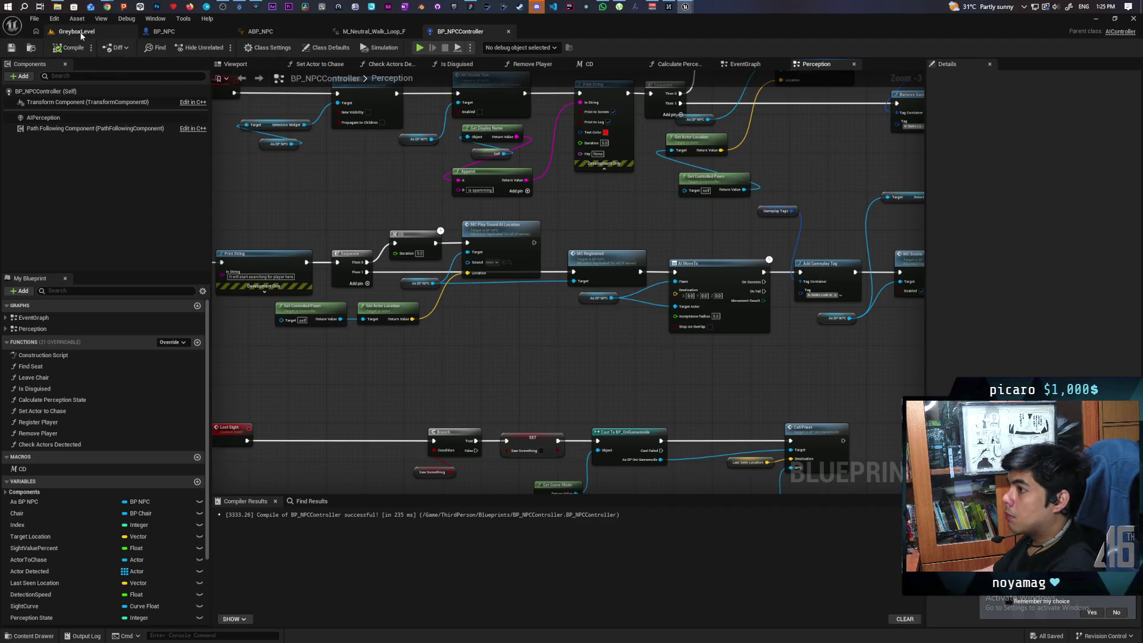
pyautogui.click(113, 31)
# Start a playtest and walk, jumping, toward the wall with the door
pyautogui.click(222, 47)
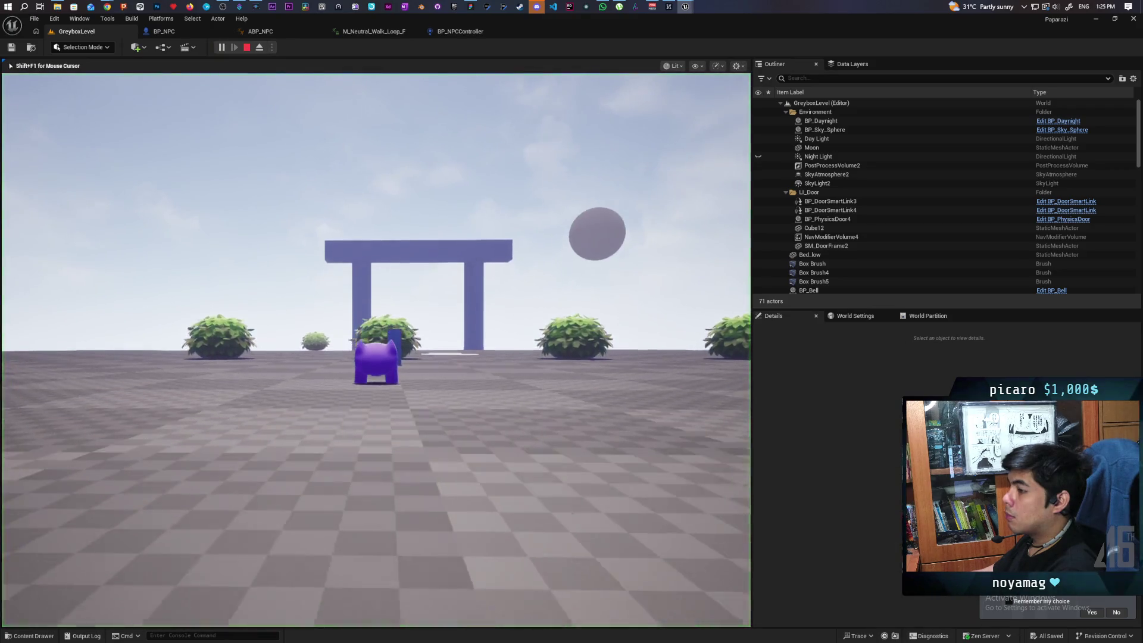
pyautogui.press('w')
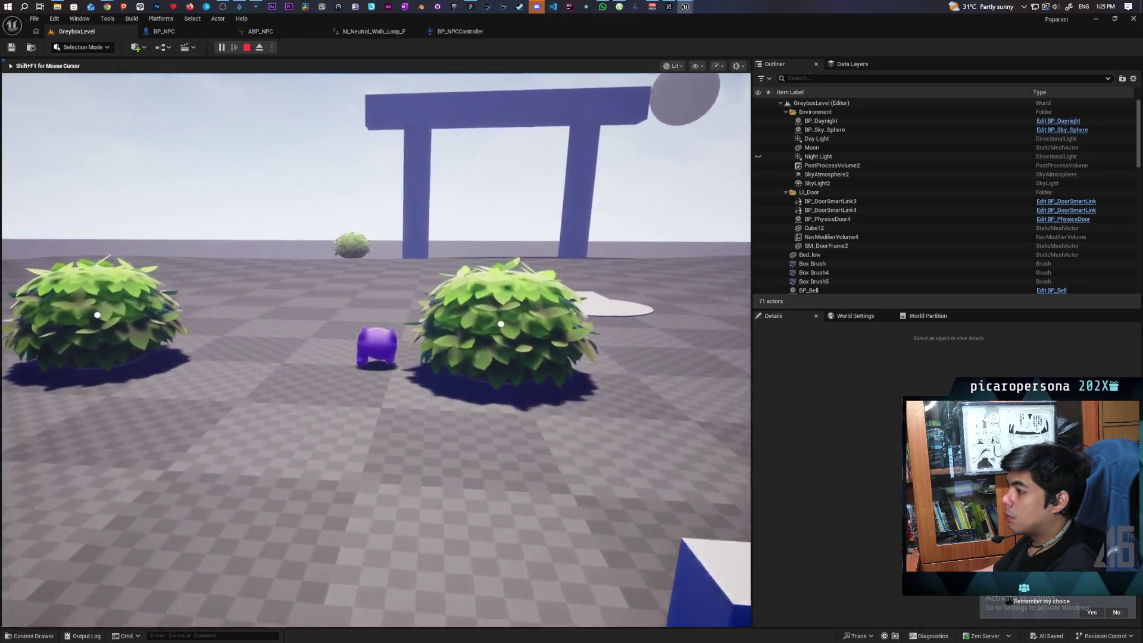
pyautogui.press('a')
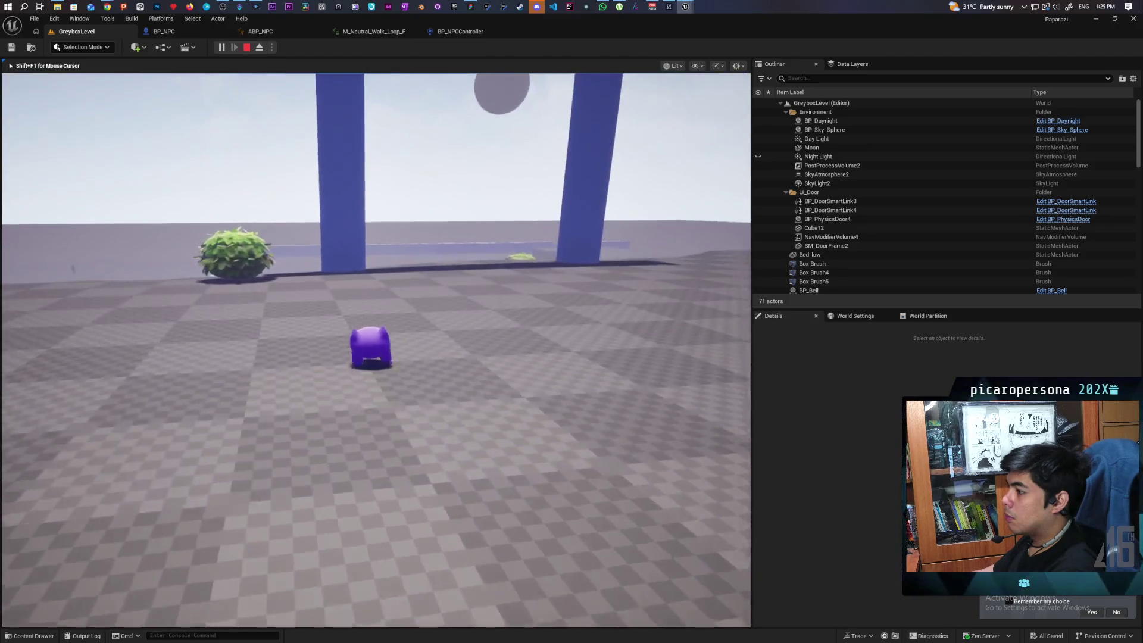
pyautogui.press('a')
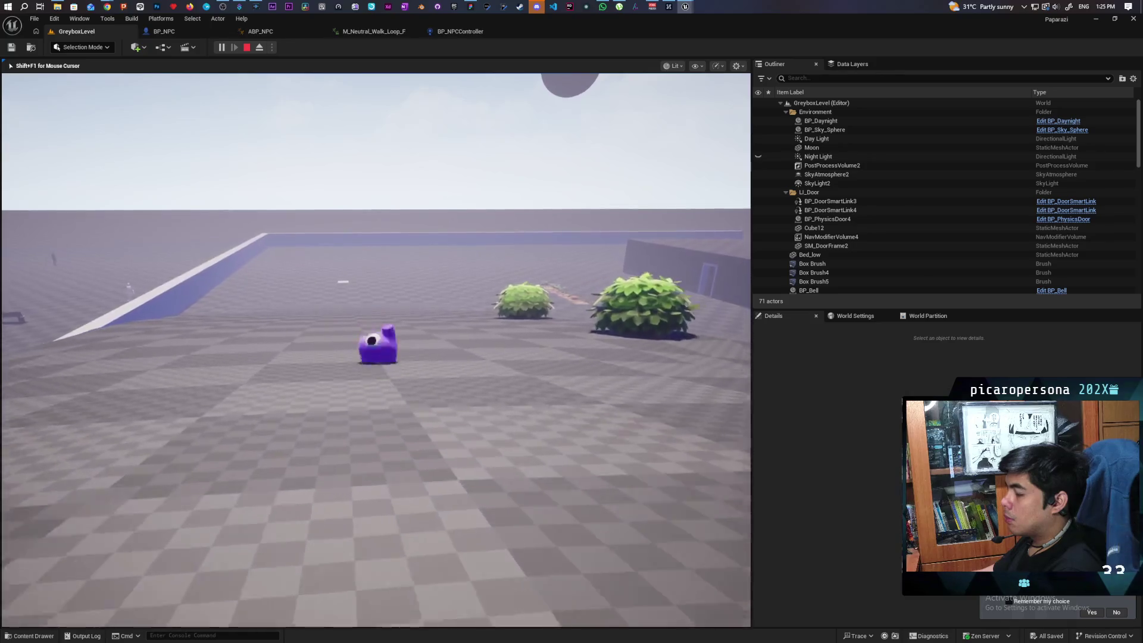
pyautogui.press('w')
pyautogui.press('a')
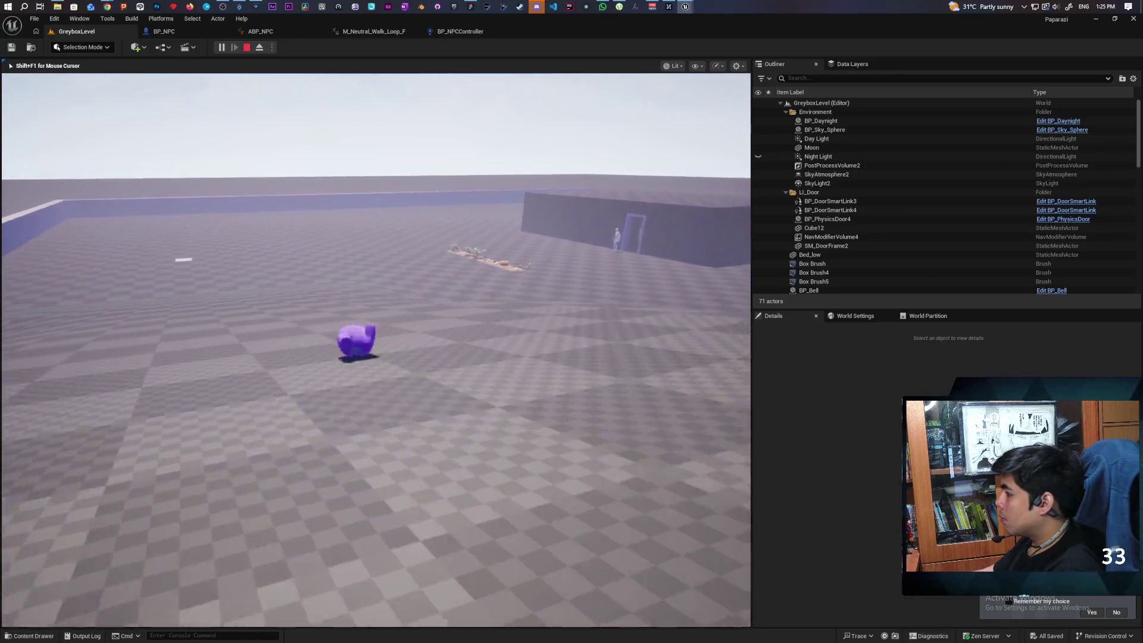
pyautogui.press('w')
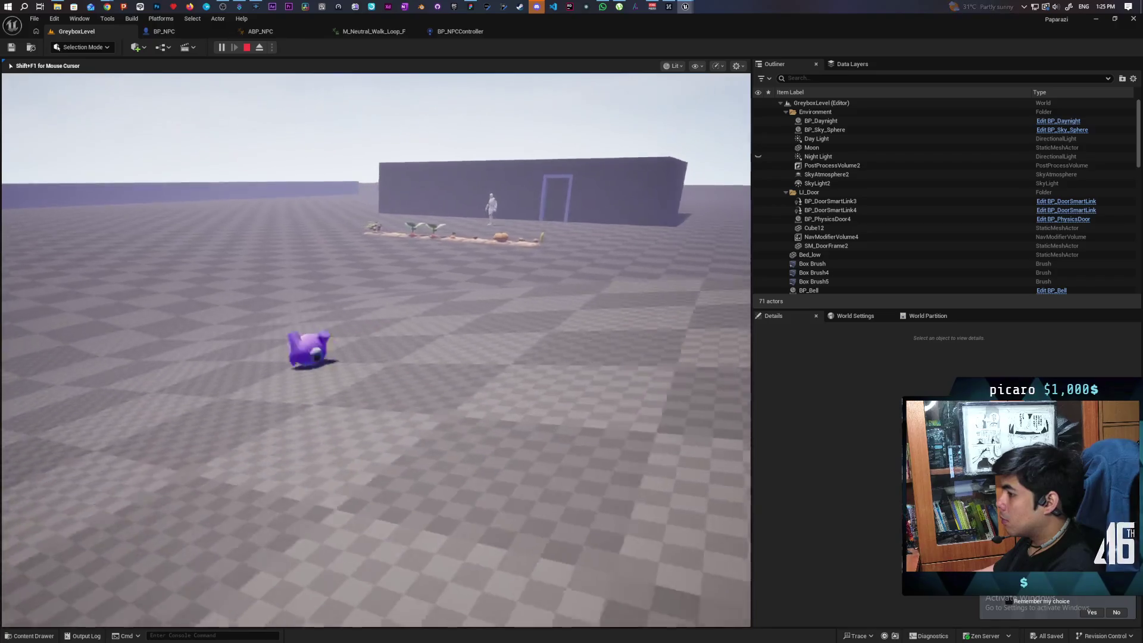
pyautogui.press('space')
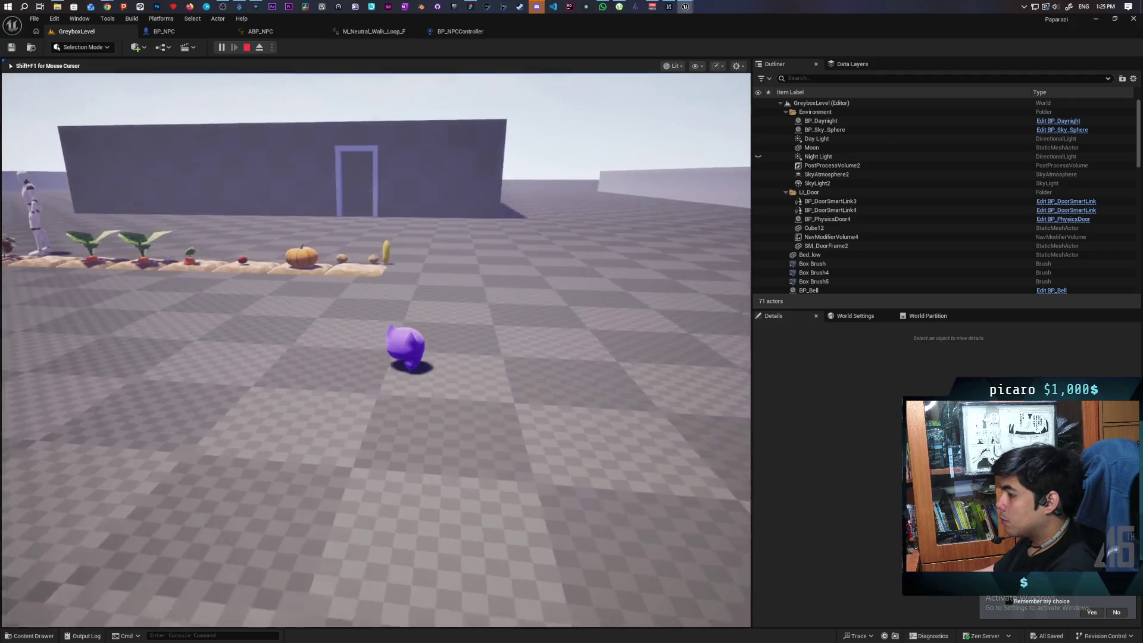
# Follow the NPC past the garden and into the dark blue room to watch it
pyautogui.press('s')
pyautogui.press('w')
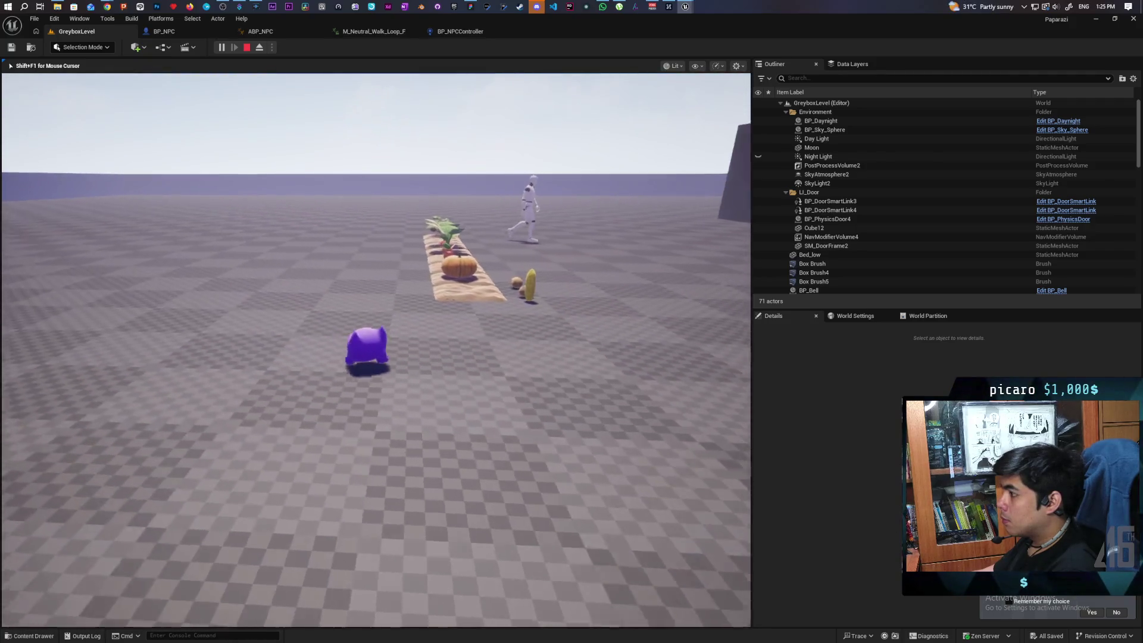
pyautogui.press('w')
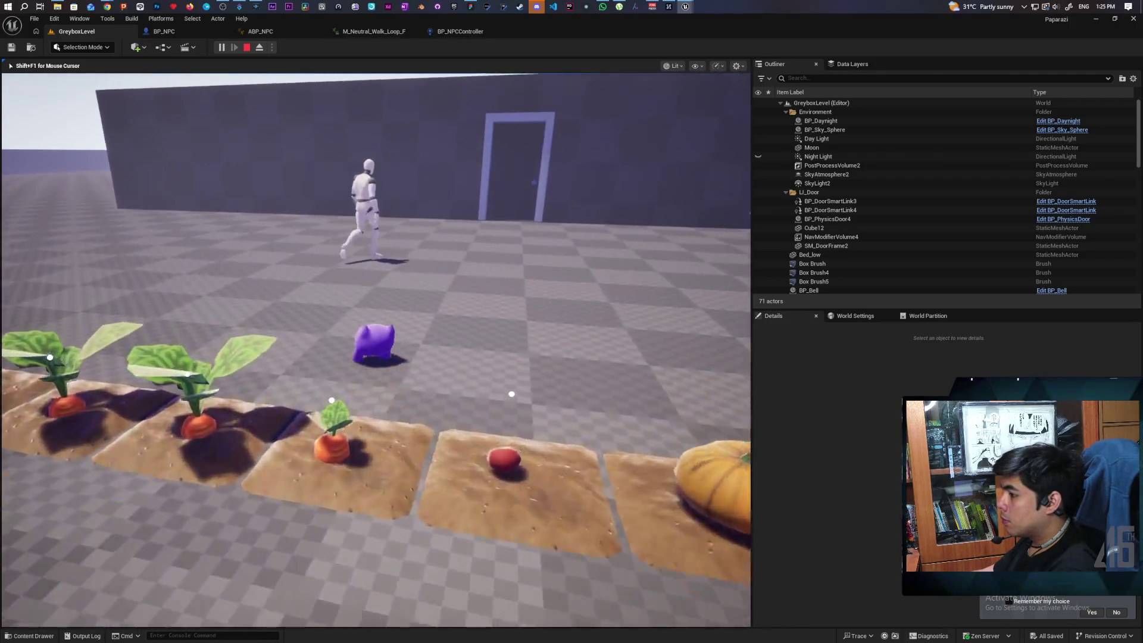
pyautogui.press('w')
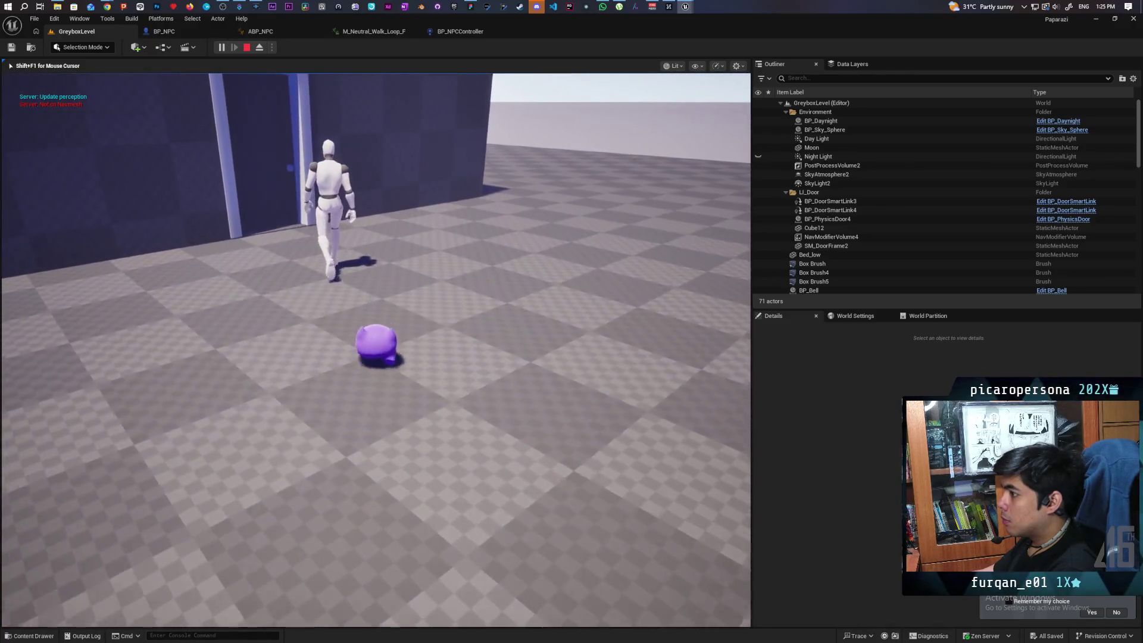
pyautogui.press('w')
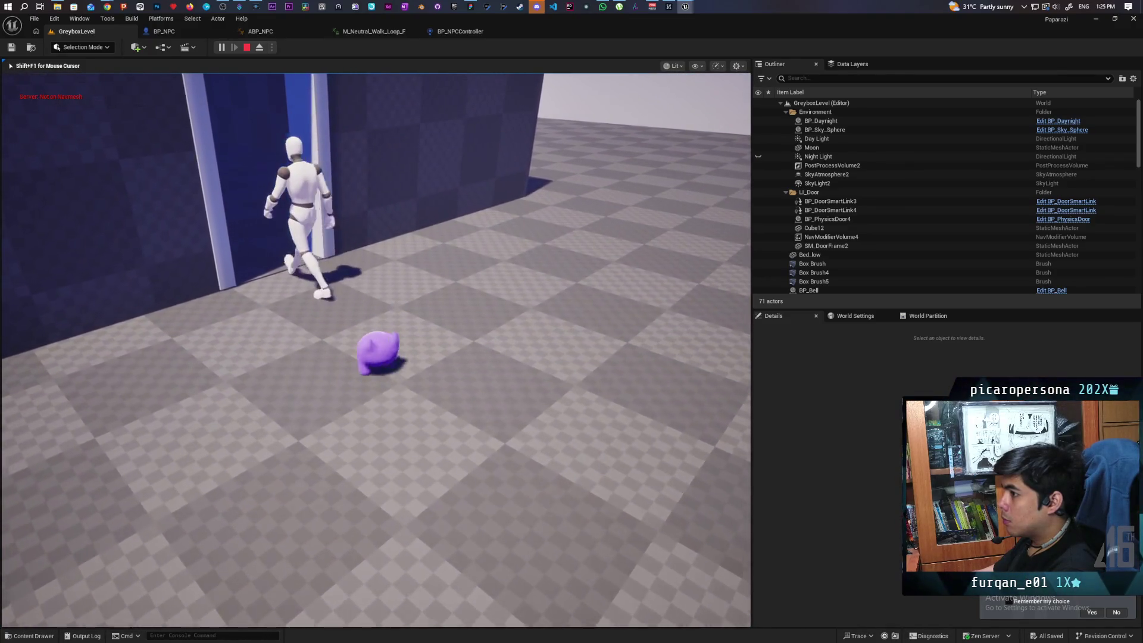
pyautogui.press('w')
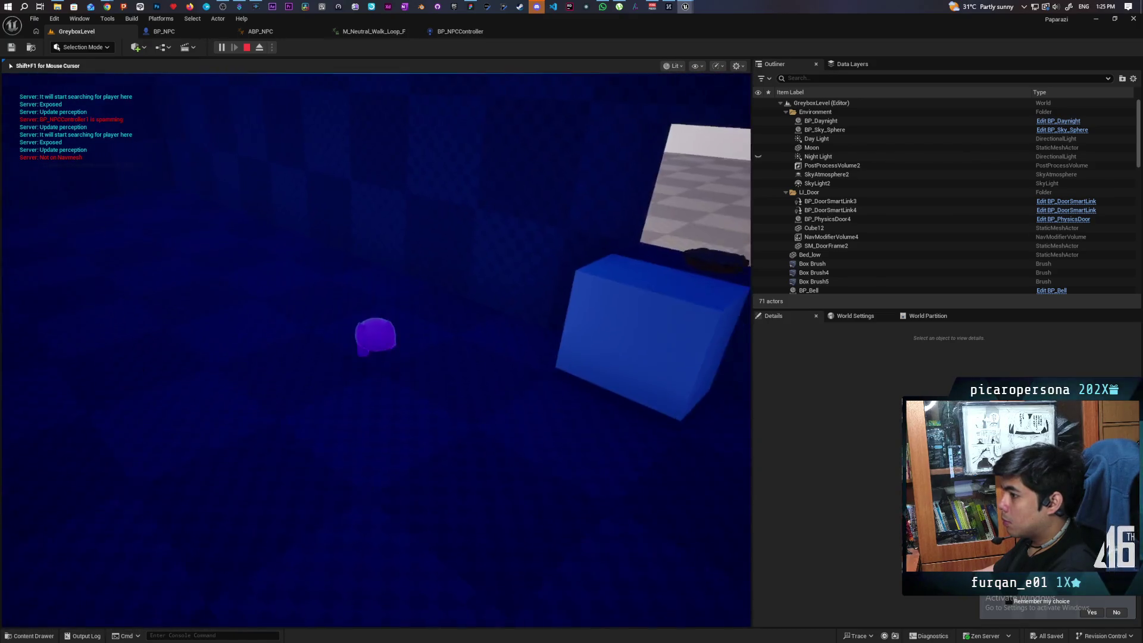
pyautogui.press('w')
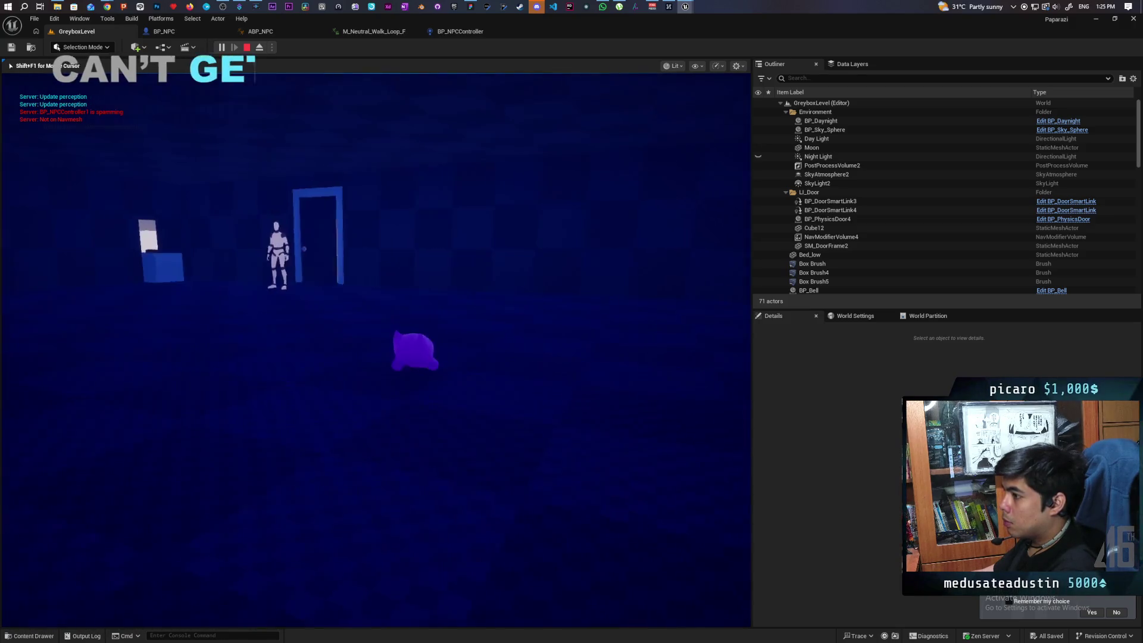
pyautogui.press('d')
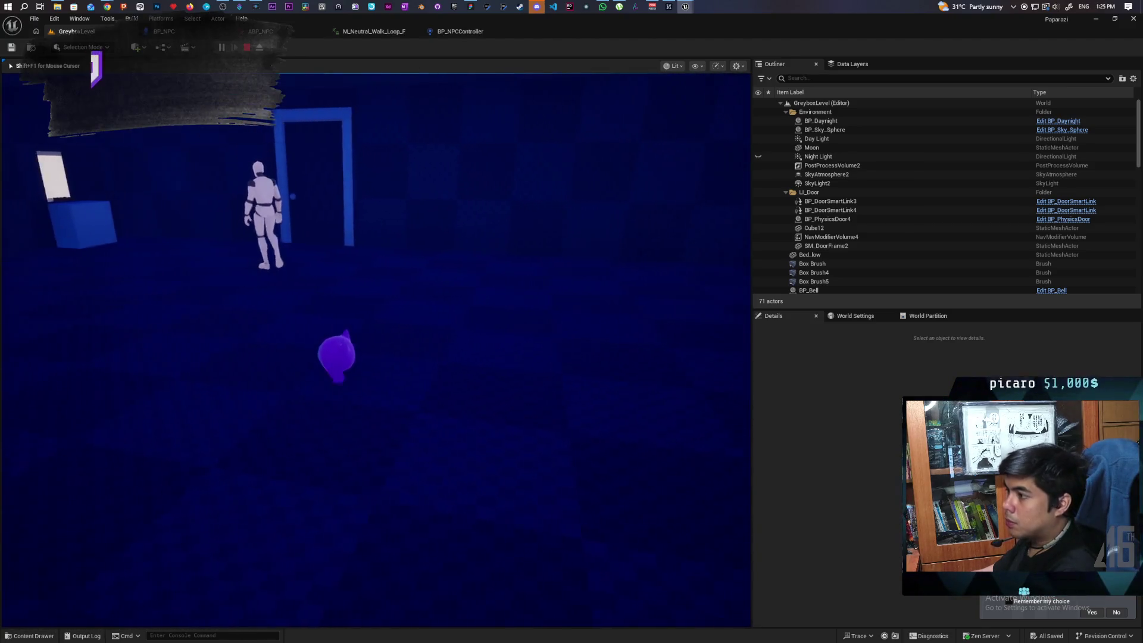
# Follow the NPC back out through the doorway and across the checkered floor
pyautogui.press('w')
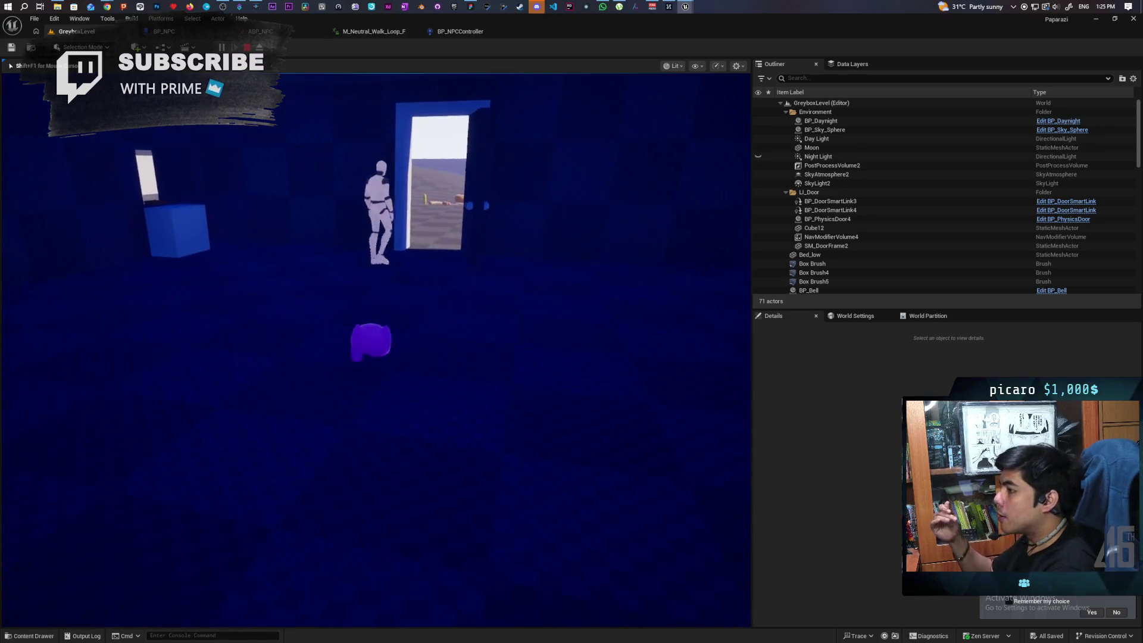
pyautogui.press('w')
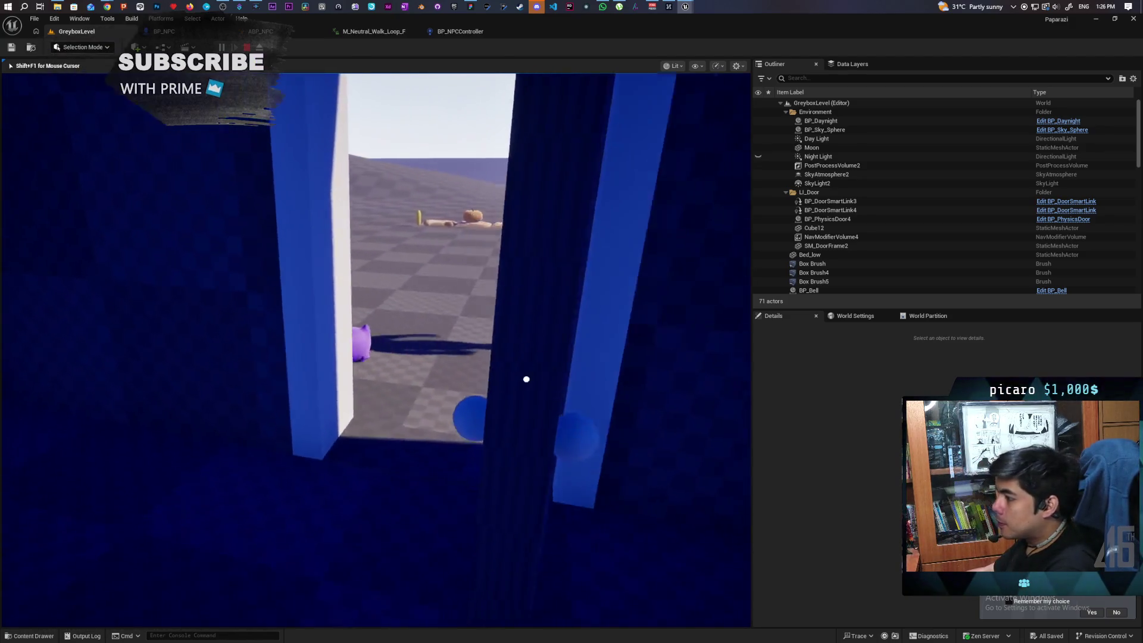
pyautogui.press('s')
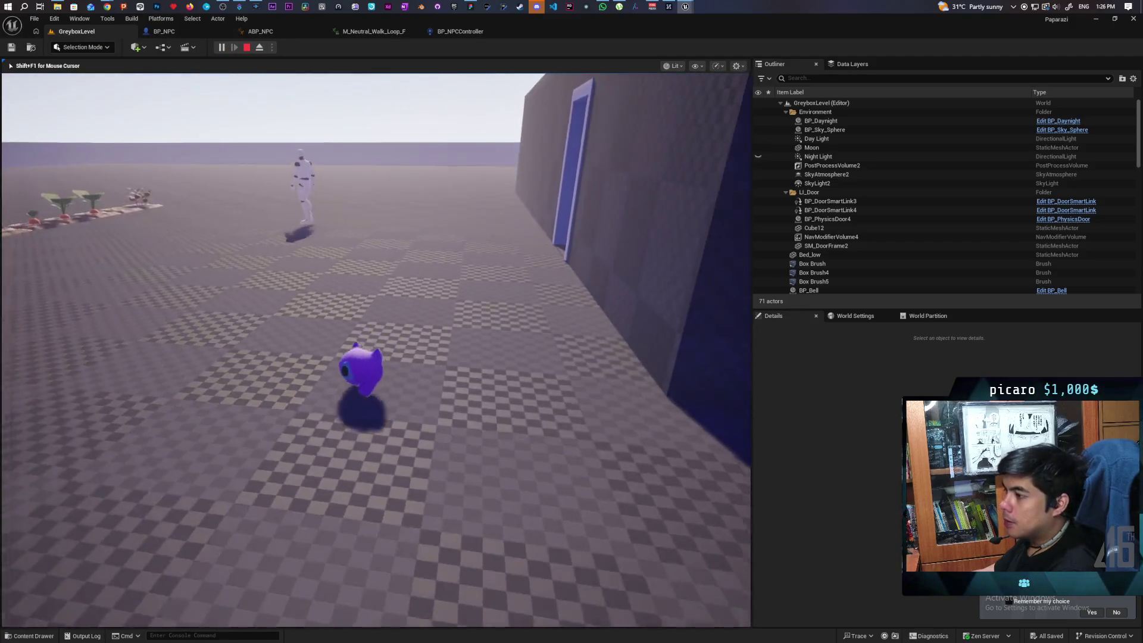
pyautogui.press('w')
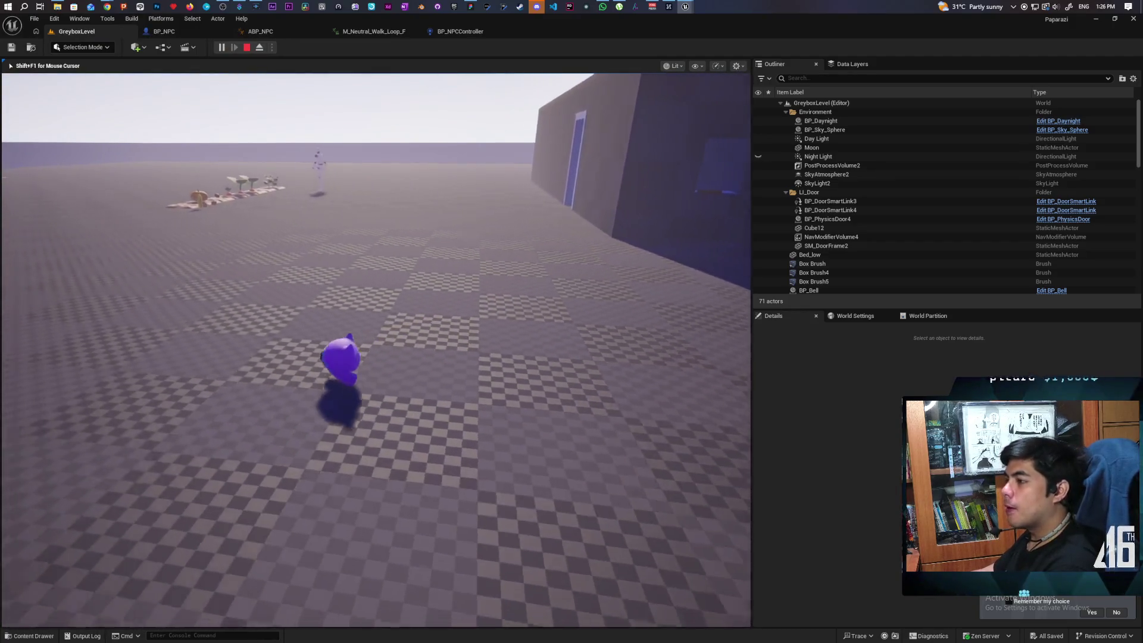
pyautogui.press('w')
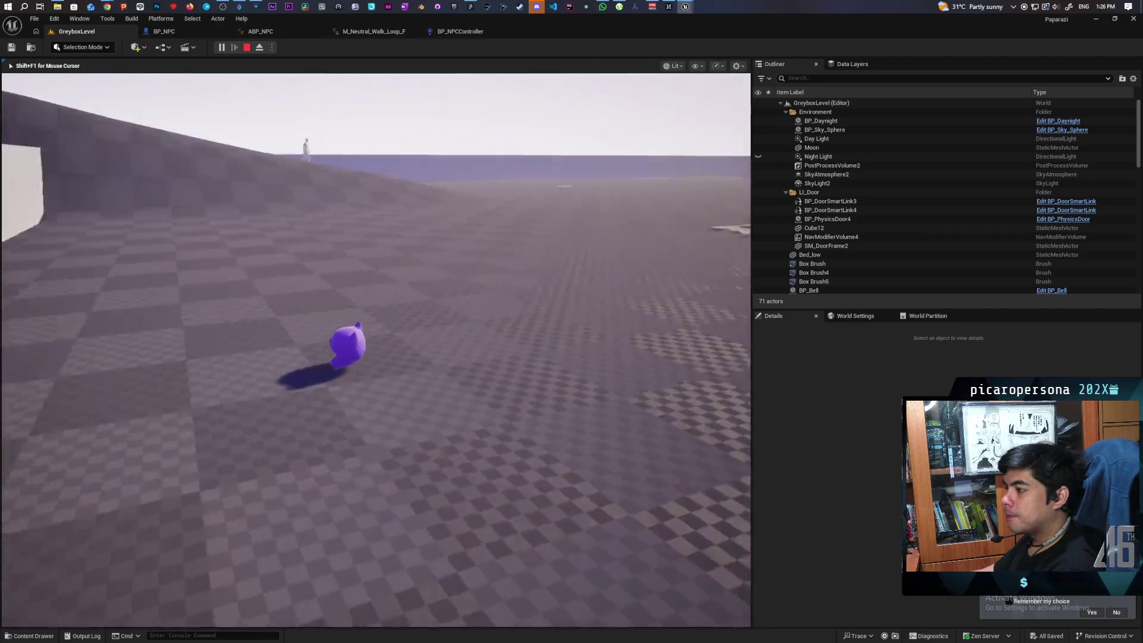
pyautogui.press('w')
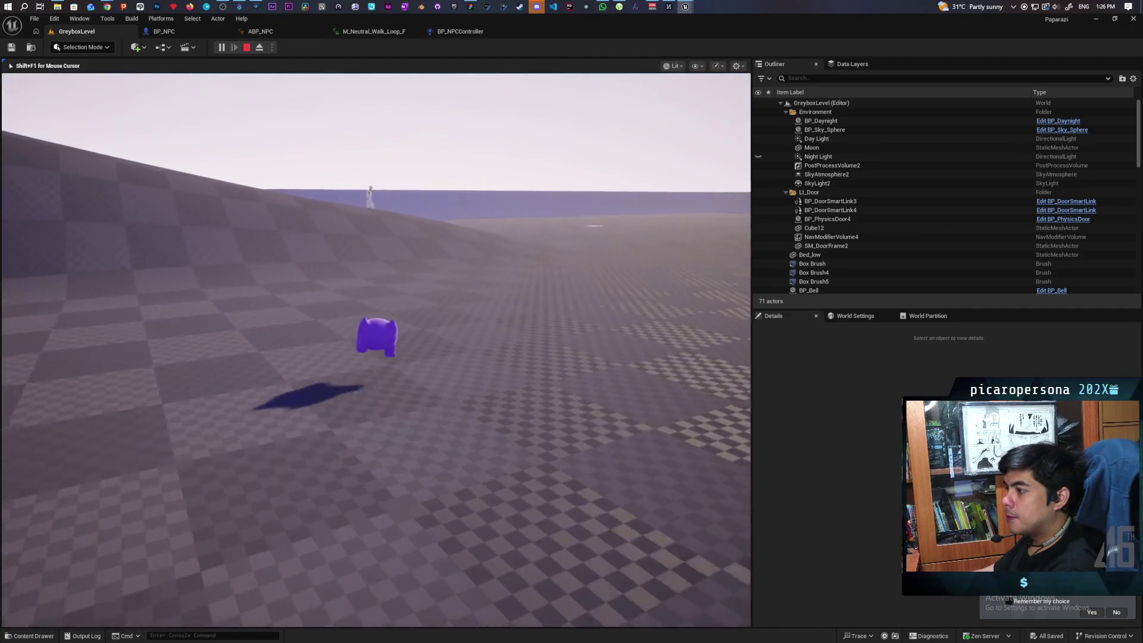
pyautogui.press('w')
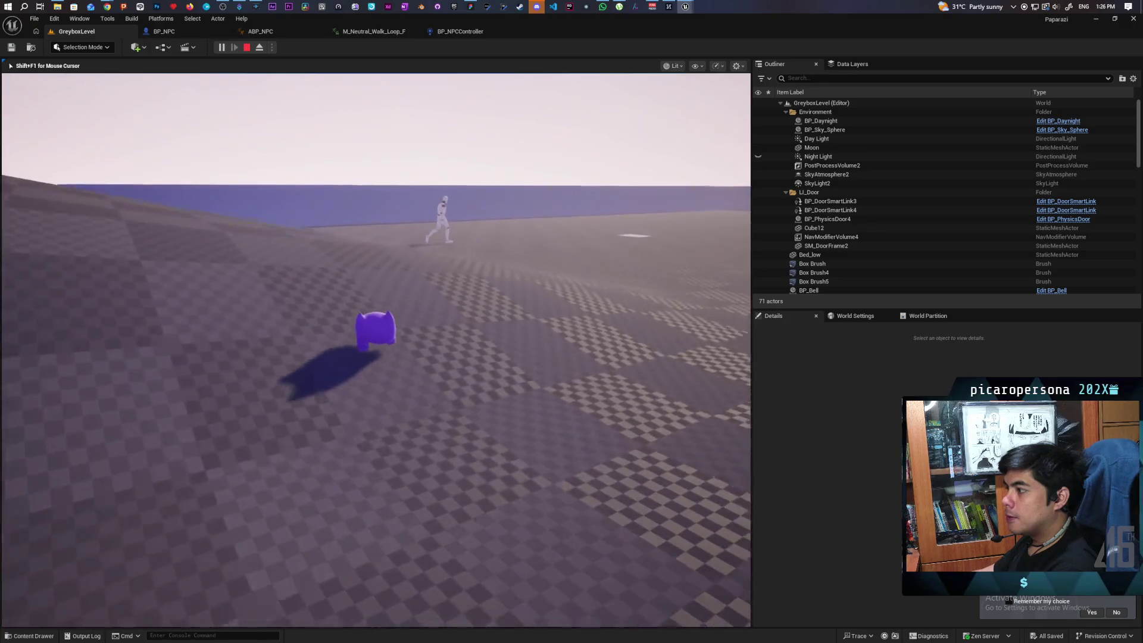
pyautogui.press('w')
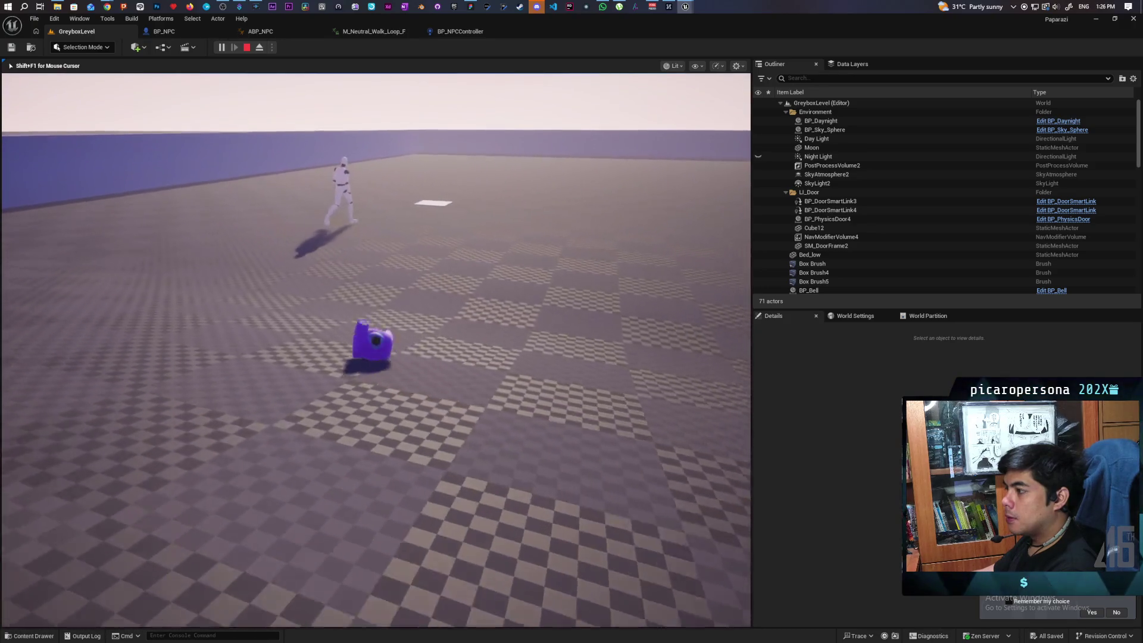
pyautogui.press('w')
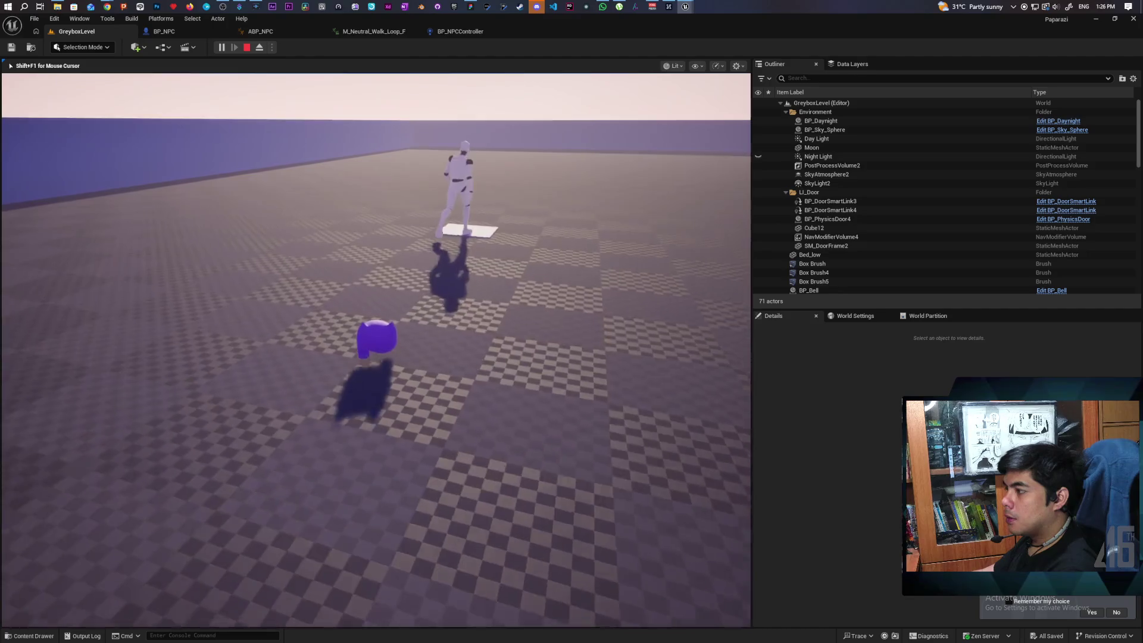
# Jump toward the NPC, walk up the ramp toward the gate, then stop playing
pyautogui.press('w')
pyautogui.press('space')
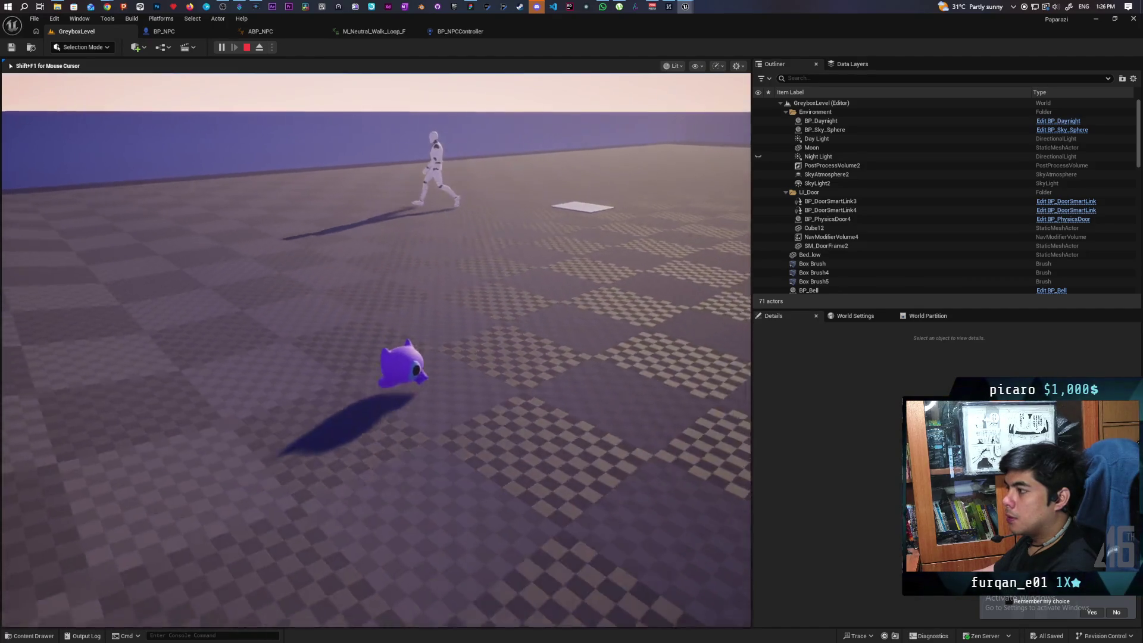
pyautogui.press('w')
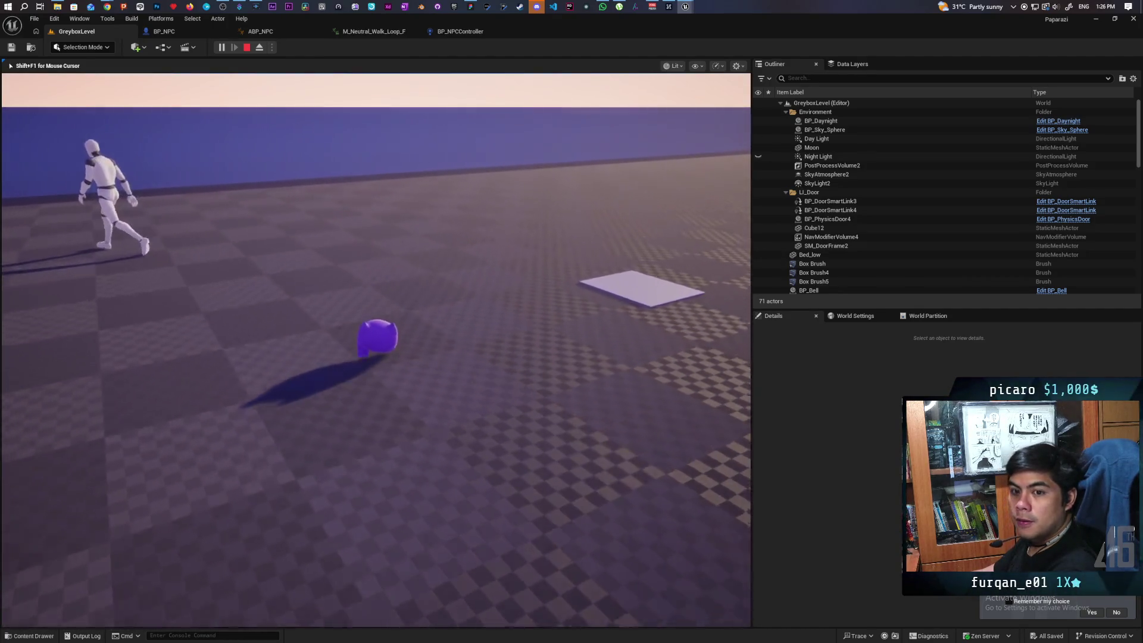
pyautogui.press('w')
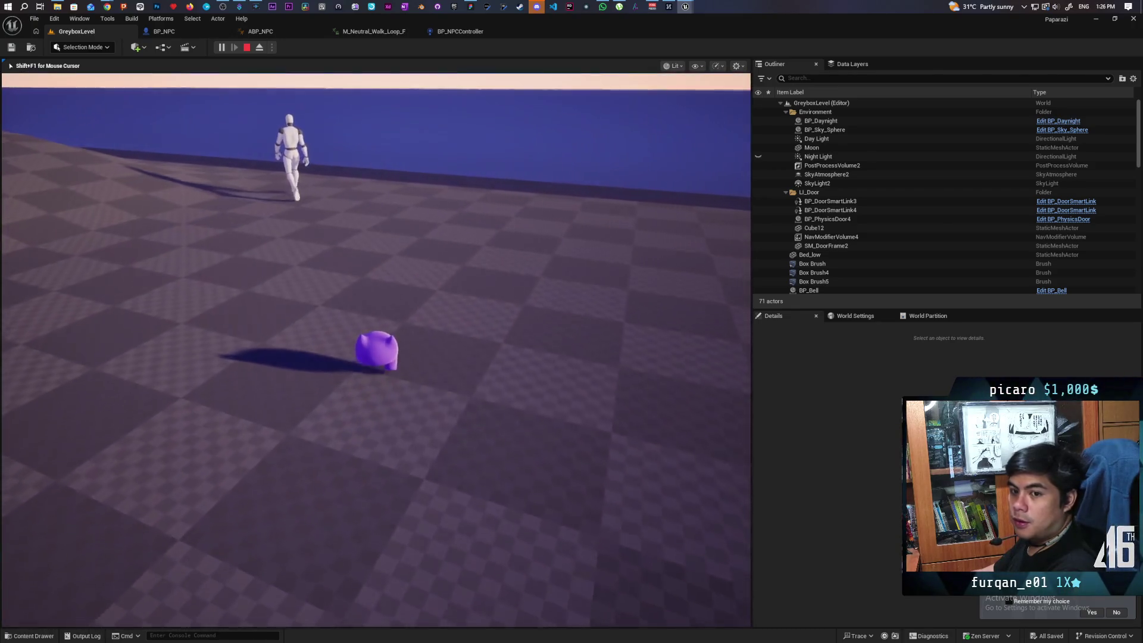
pyautogui.press('w')
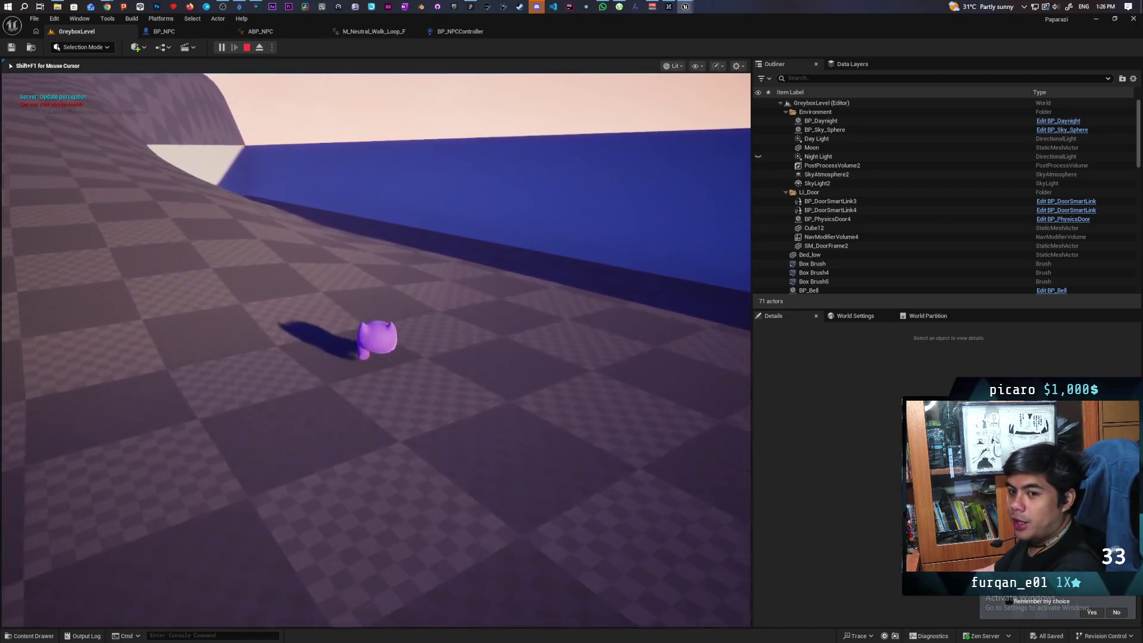
pyautogui.press('w')
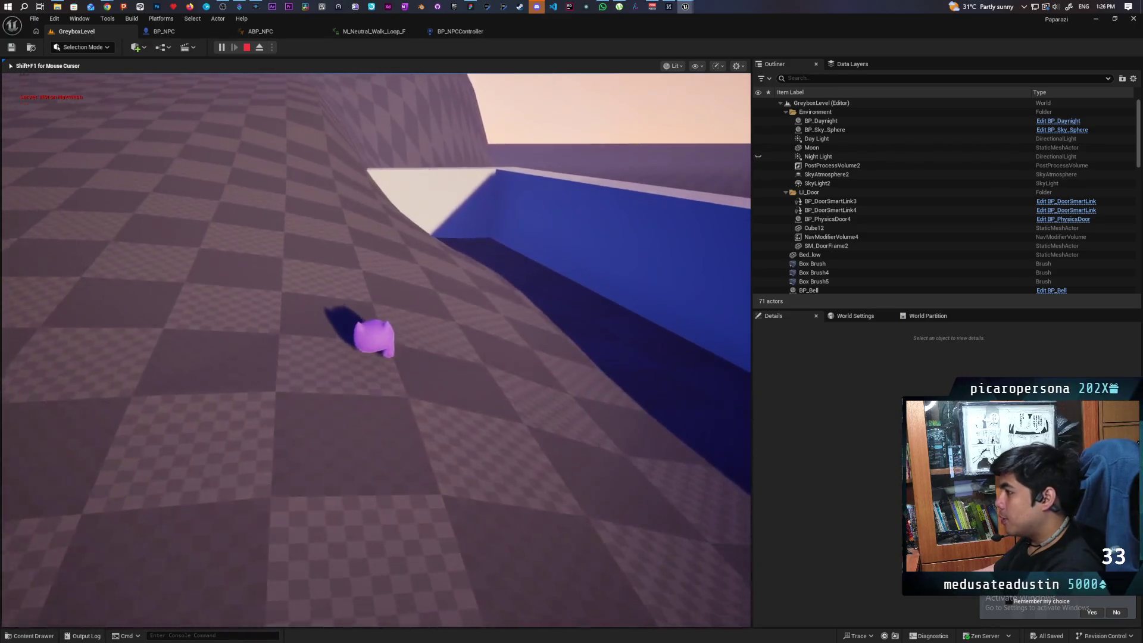
pyautogui.press('w')
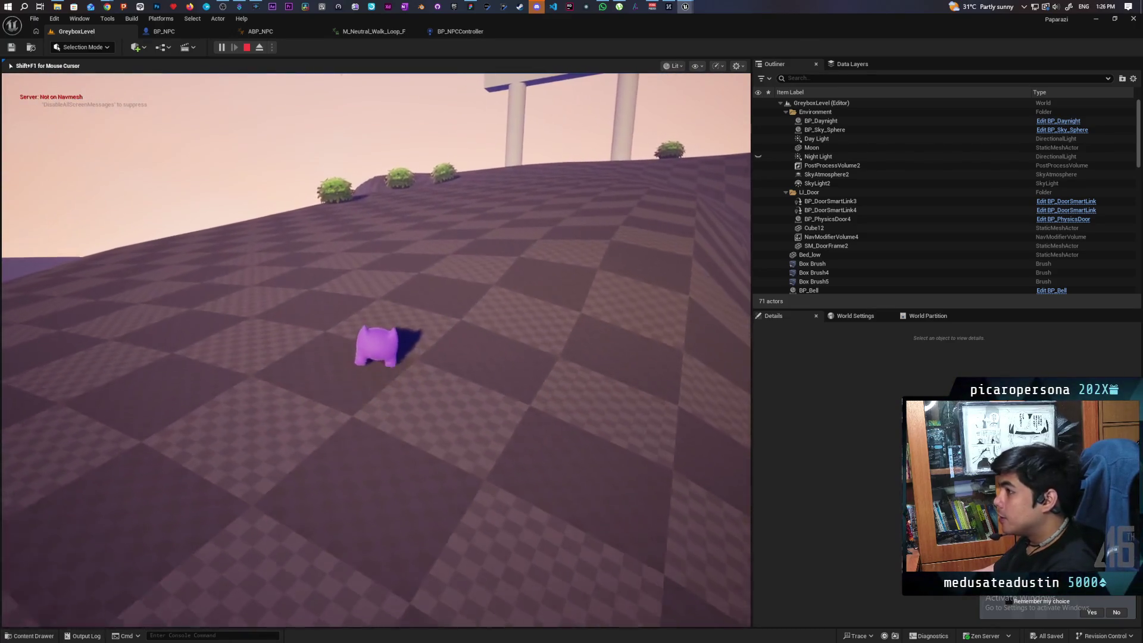
pyautogui.press('Escape')
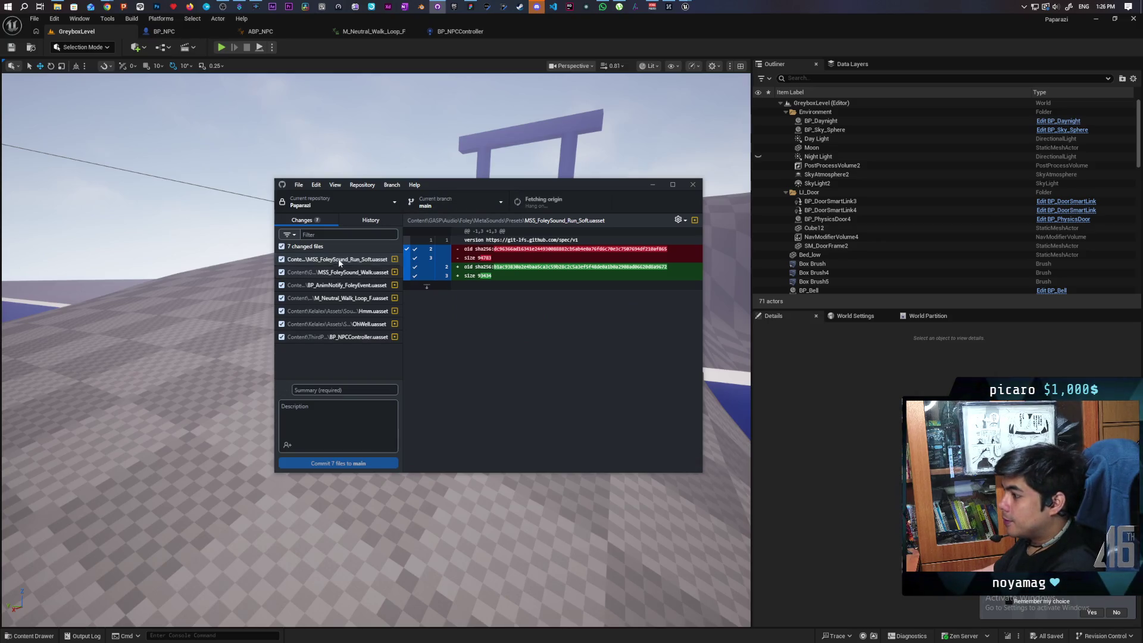
# Commit the 7 changed files to main with the summary 'attenuation for sounds'
pyautogui.click(350, 393)
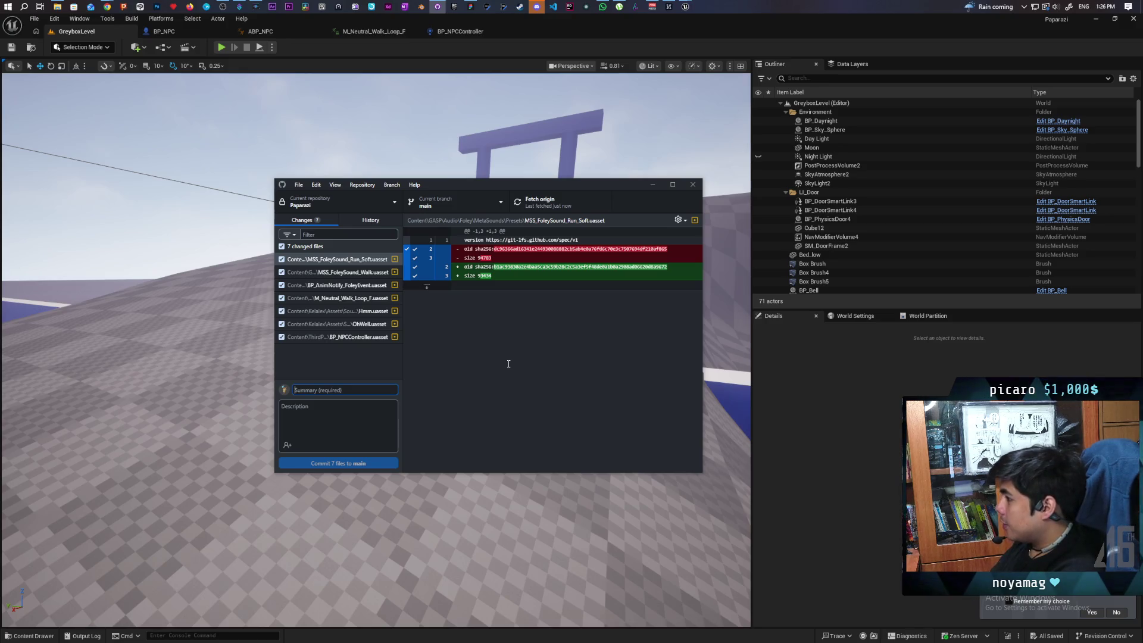
pyautogui.write('ad')
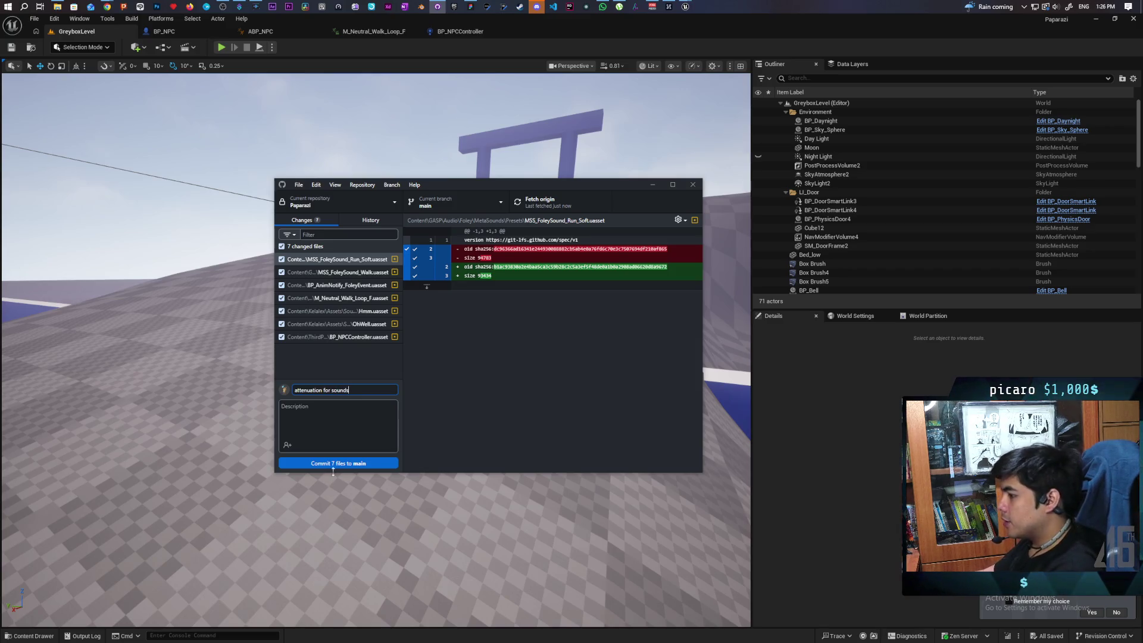
pyautogui.click(373, 461)
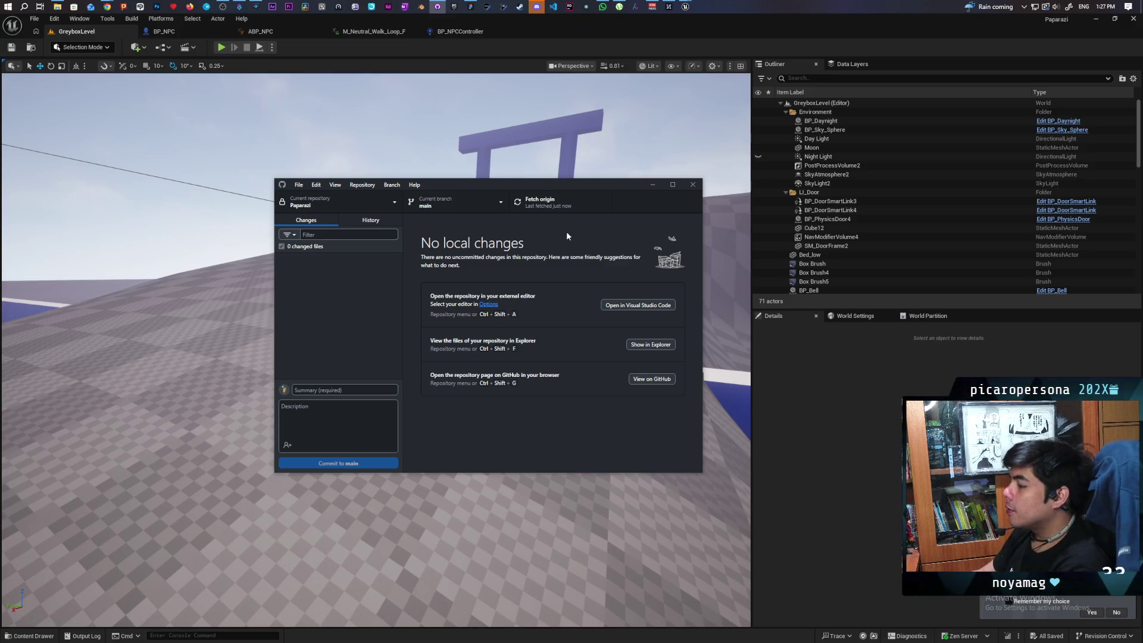
# Start a new playtest and walk the character up to a bush until the 'F Bush' prompt shows
pyautogui.click(351, 58)
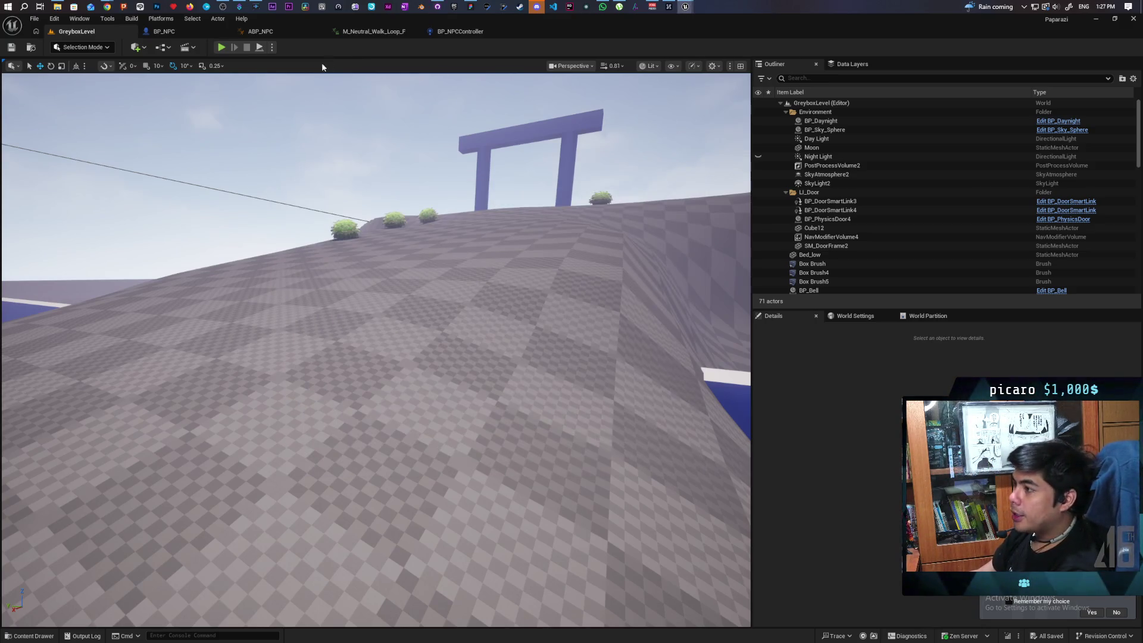
pyautogui.click(222, 48)
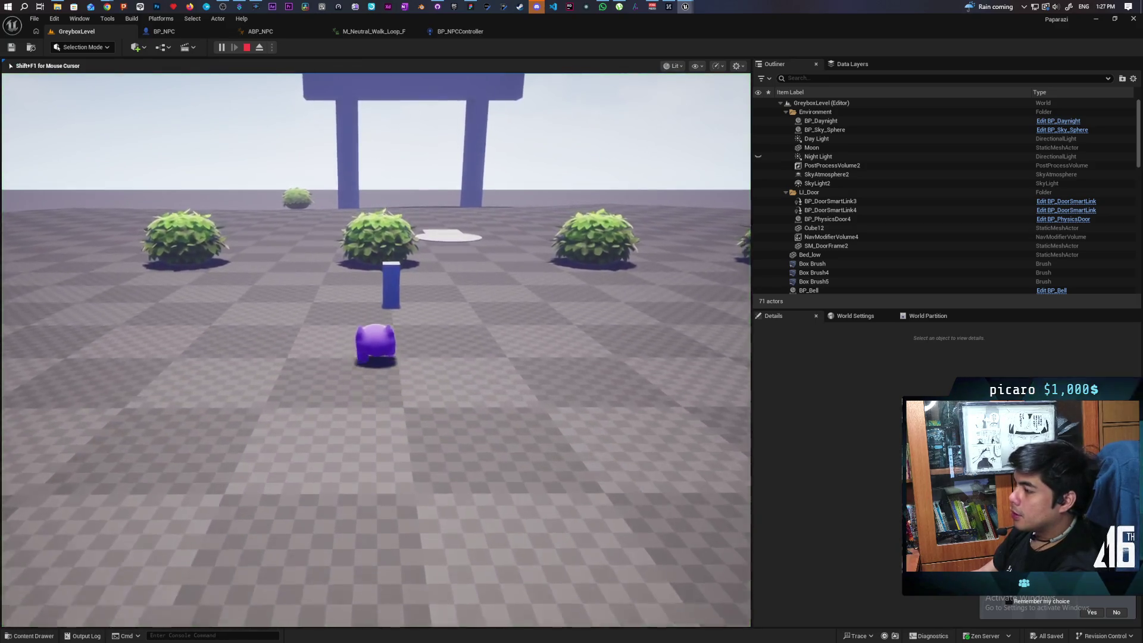
pyautogui.press('w')
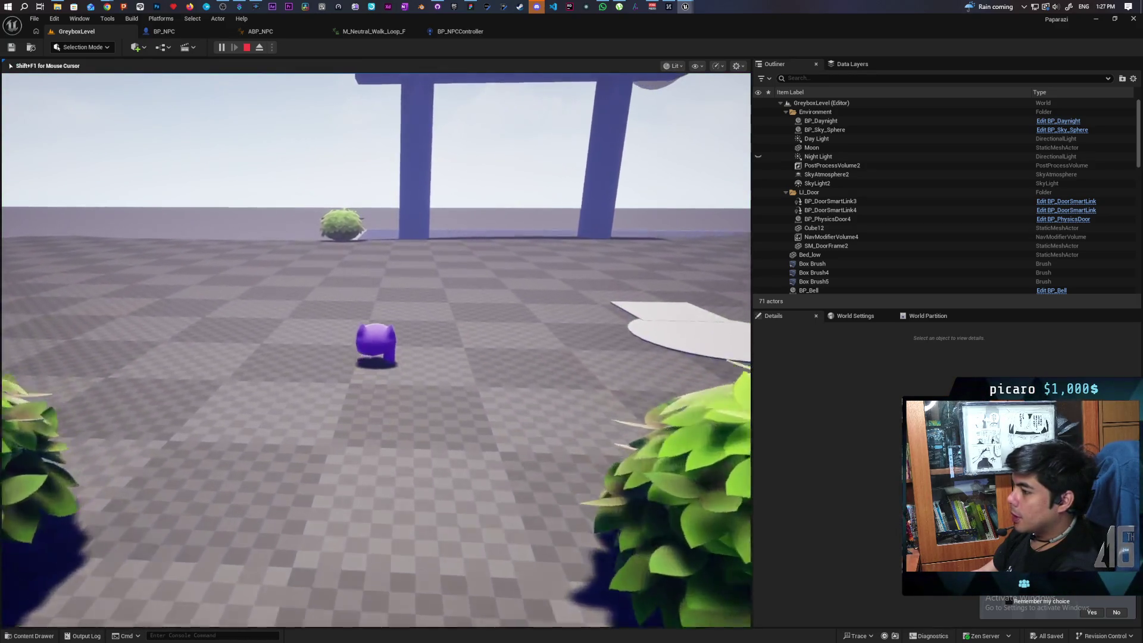
pyautogui.press('w')
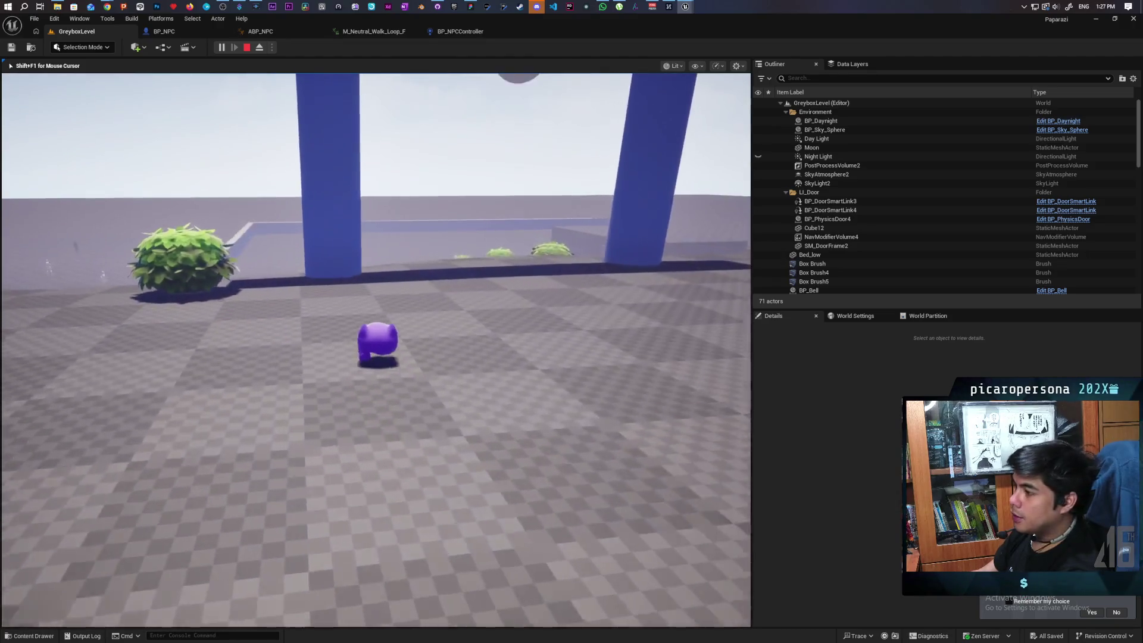
pyautogui.press('w')
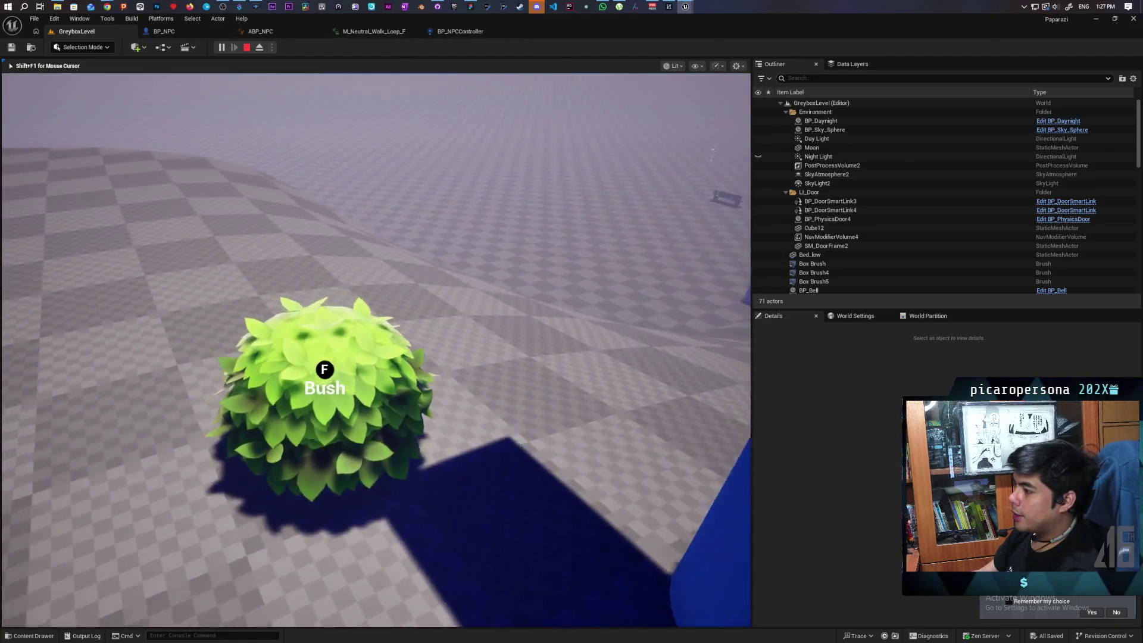
pyautogui.press('w')
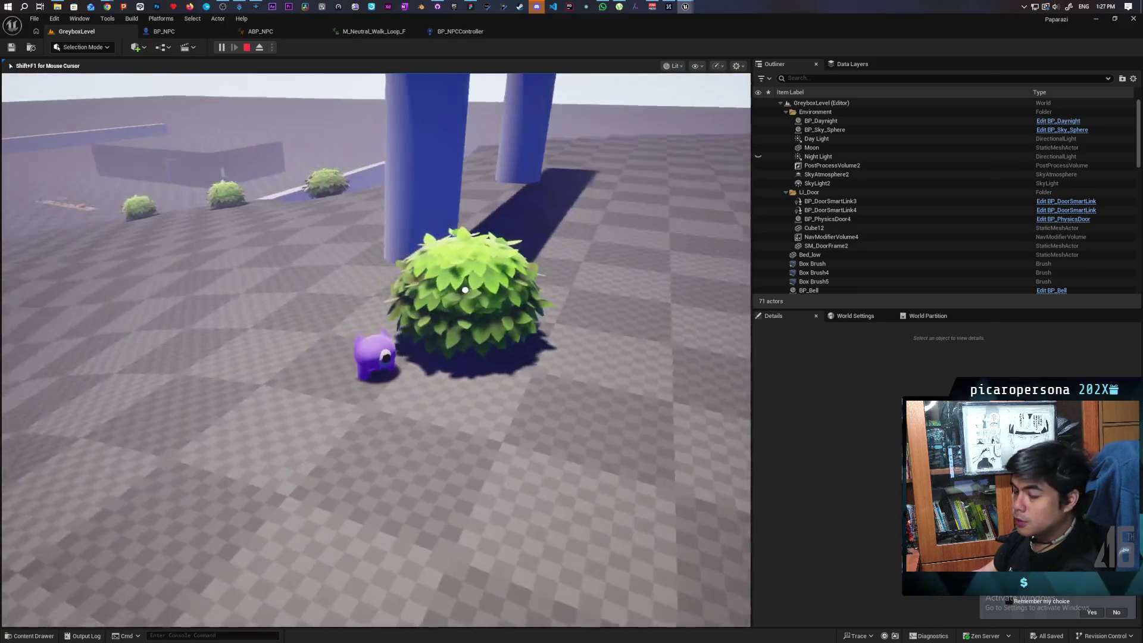
pyautogui.press('w')
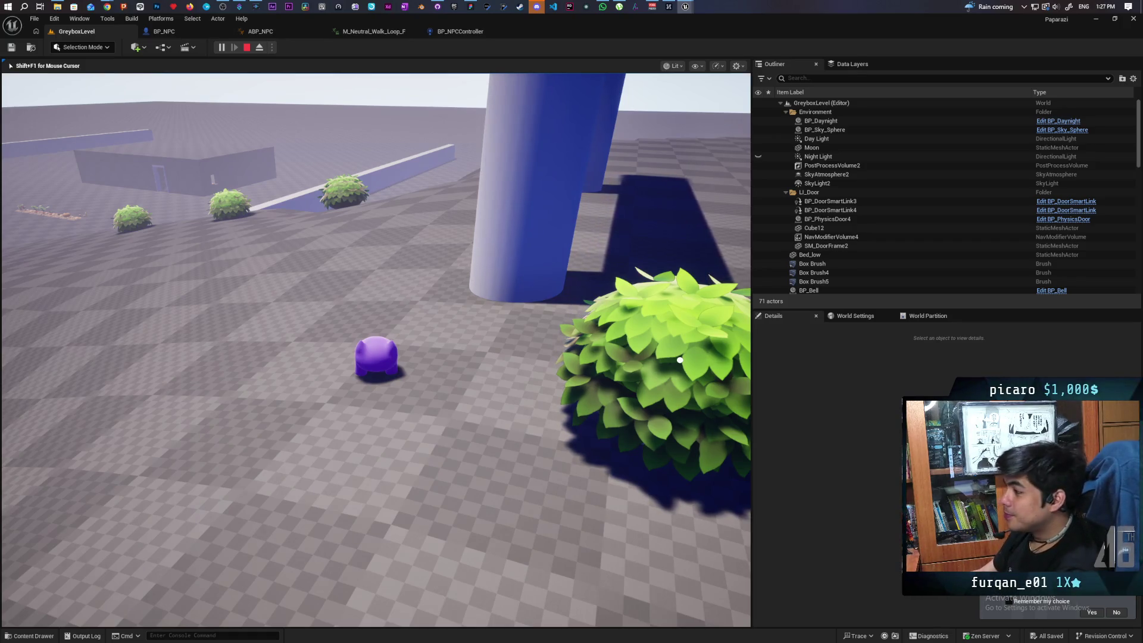
pyautogui.press('w')
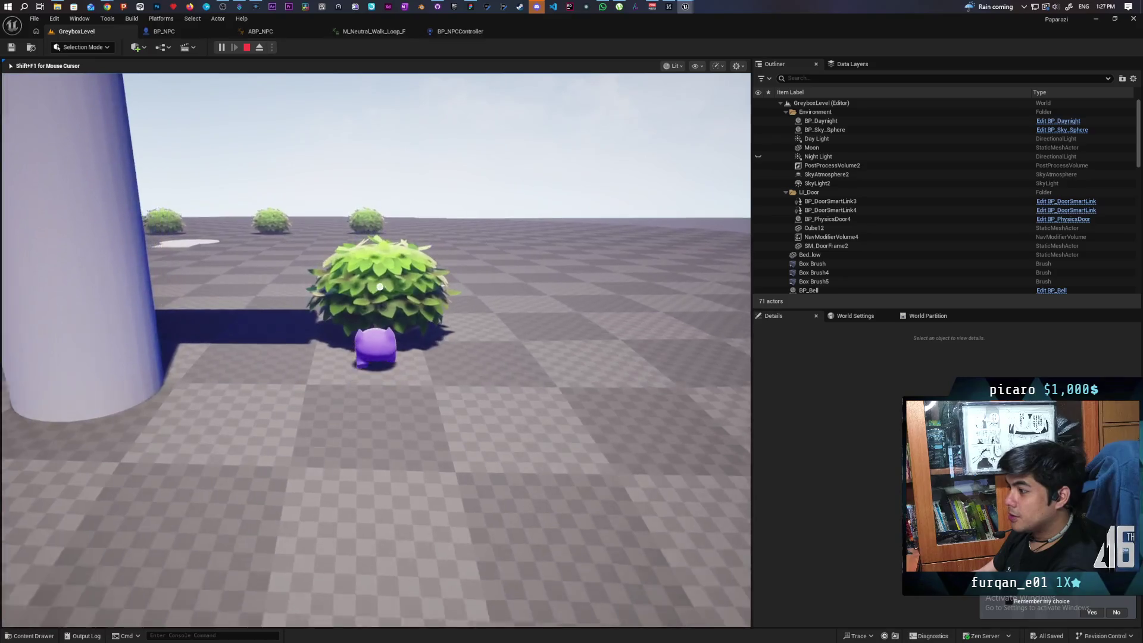
pyautogui.press('a')
pyautogui.press('w')
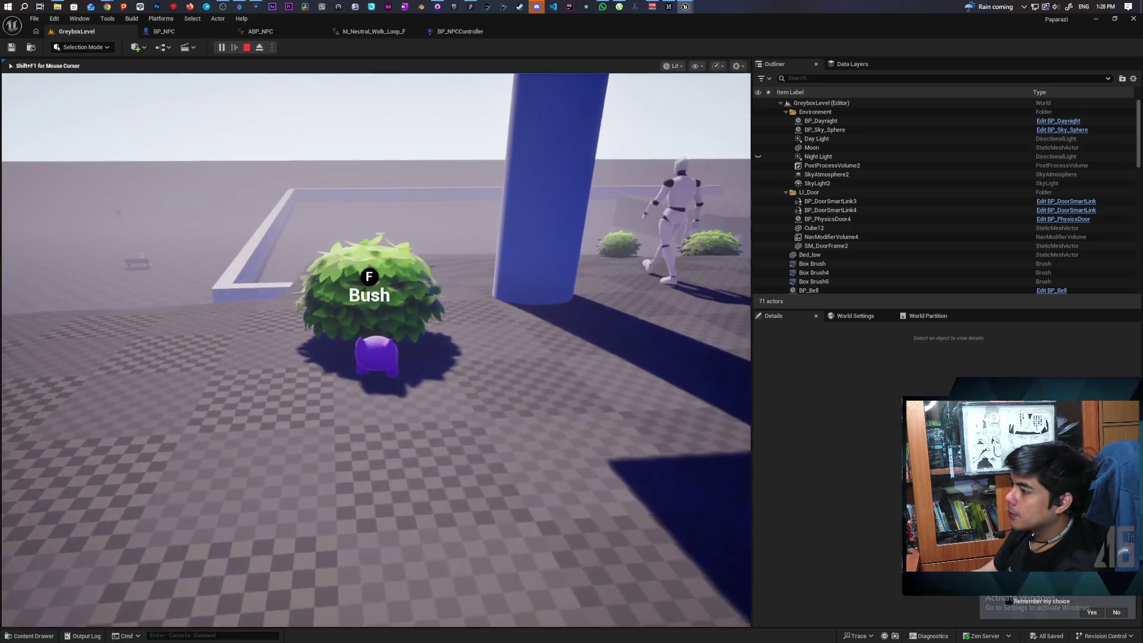
# Hide in the bush with F and come back out, twice
pyautogui.press('f')
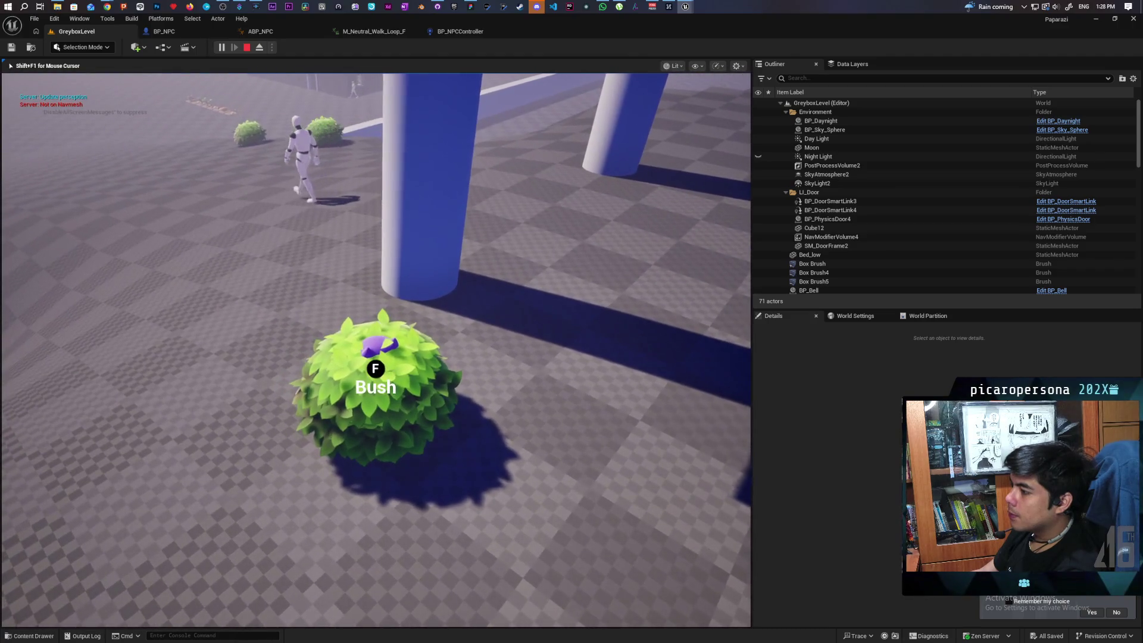
pyautogui.press('f')
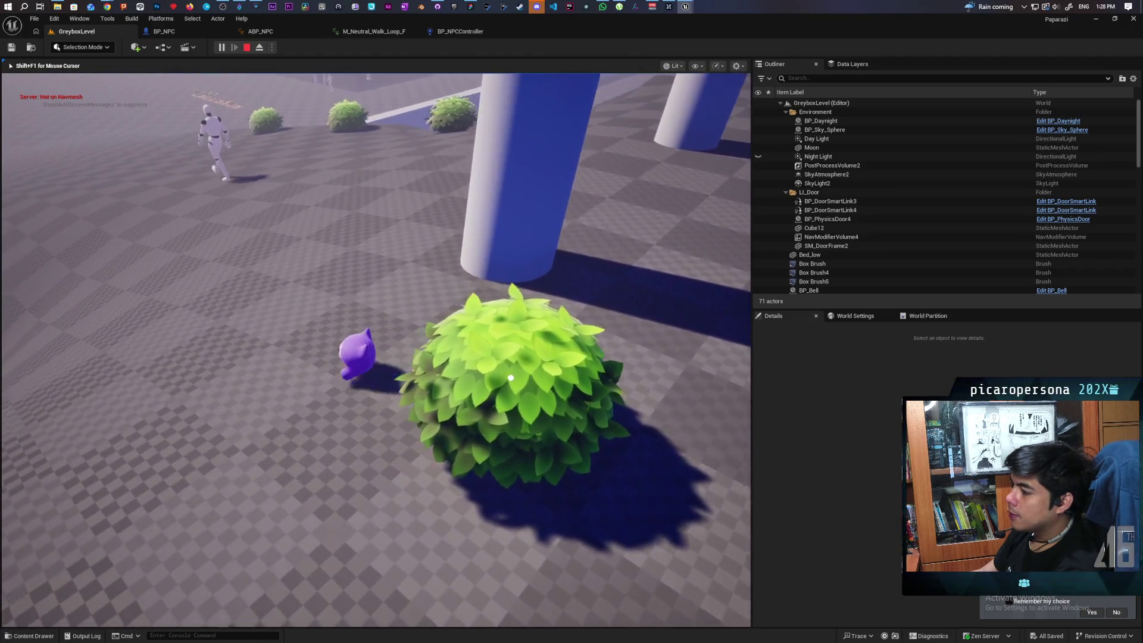
pyautogui.press('w')
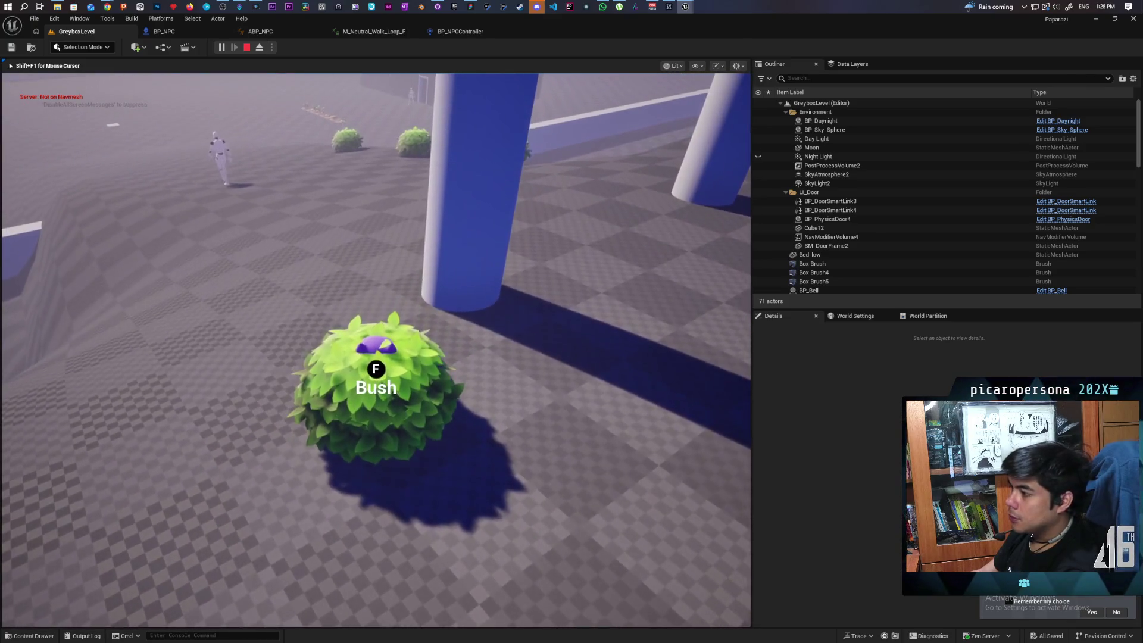
pyautogui.press('f')
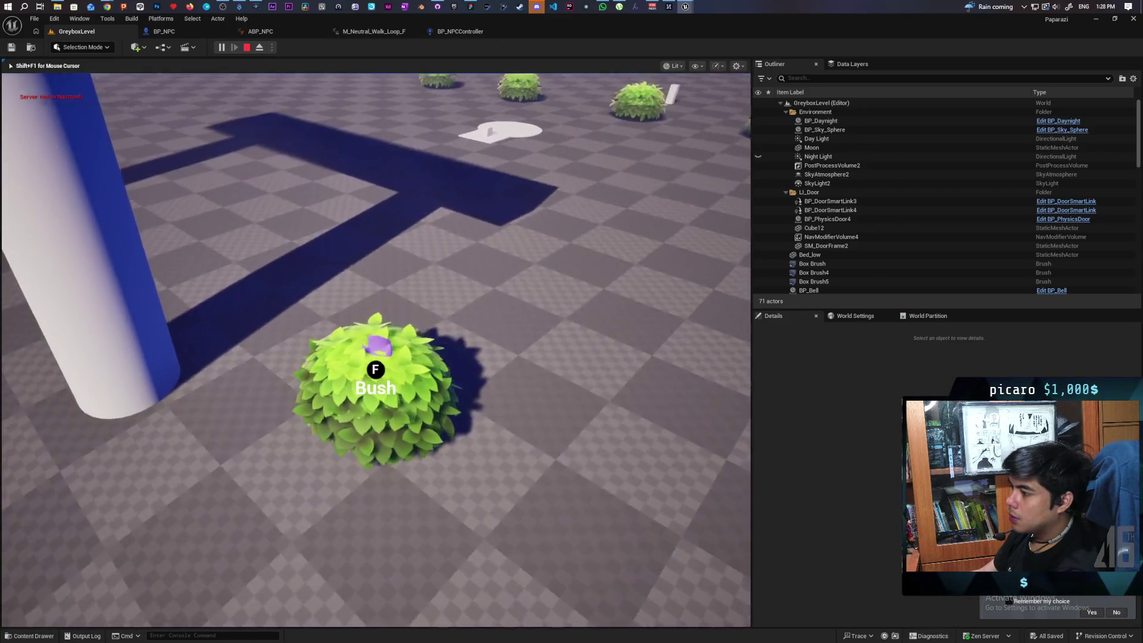
pyautogui.press('f')
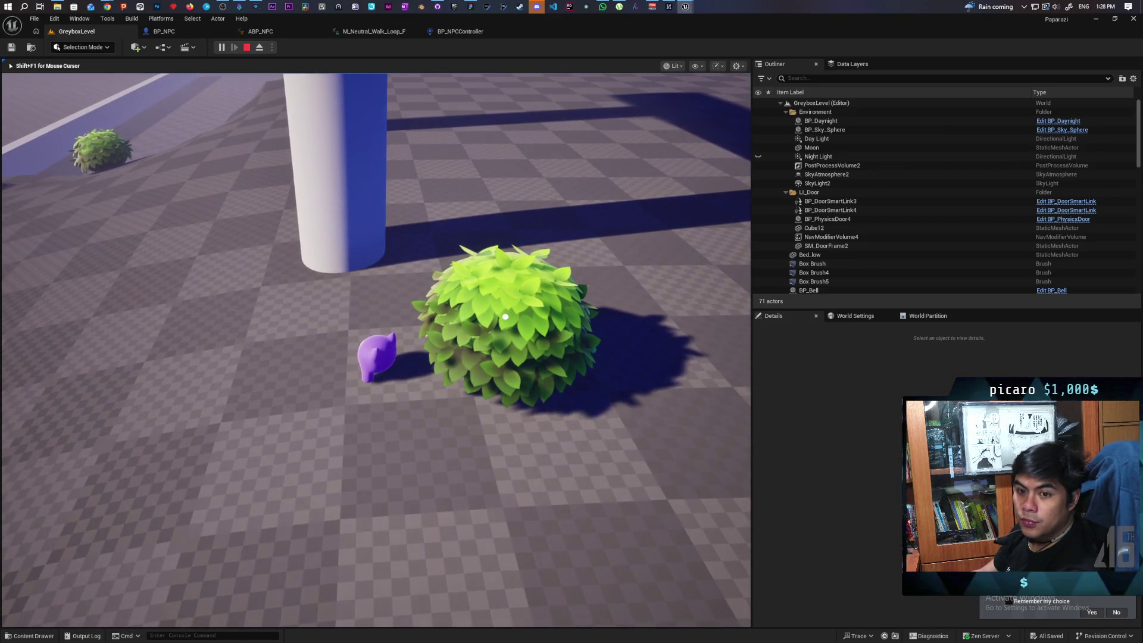
# Walk the character away from the bush, past the pillar, toward the far wall
pyautogui.press('w')
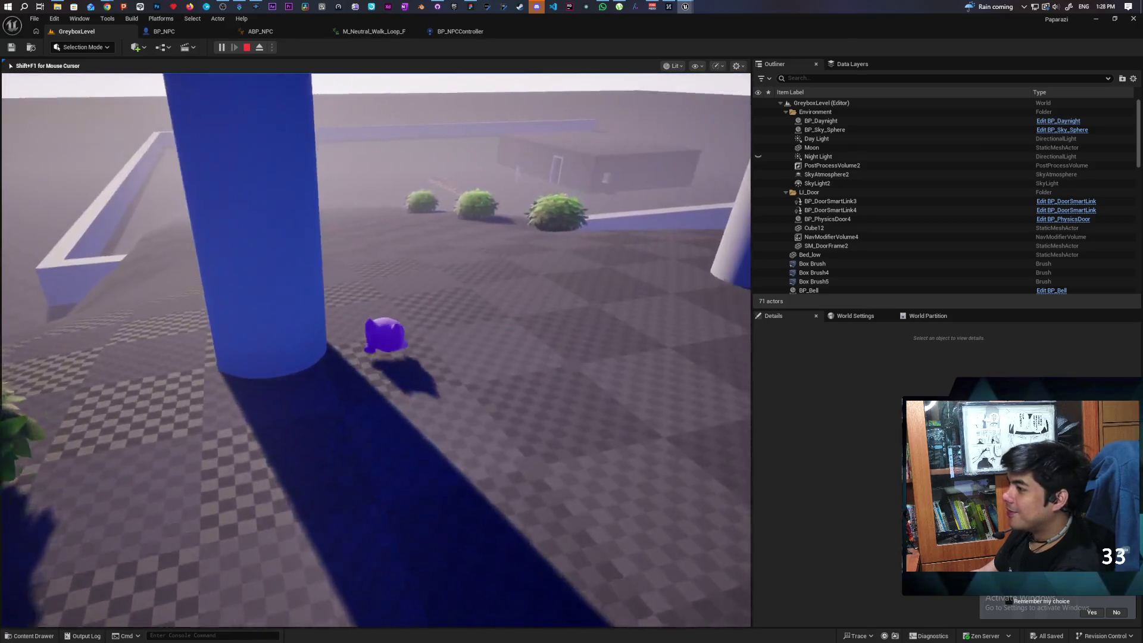
pyautogui.press('w')
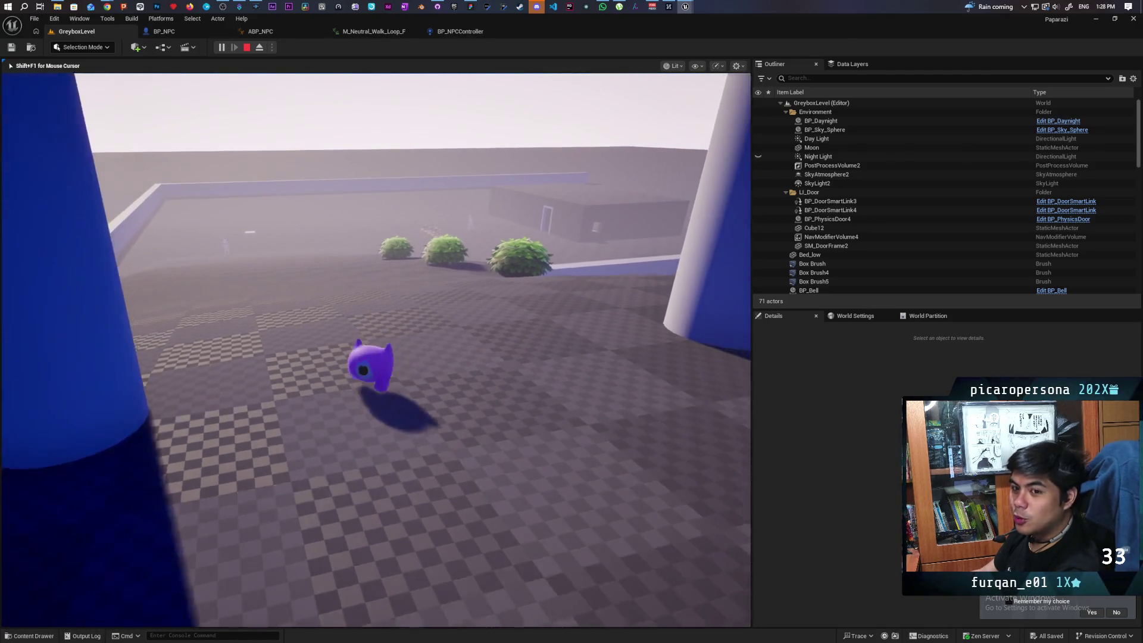
pyautogui.press('w')
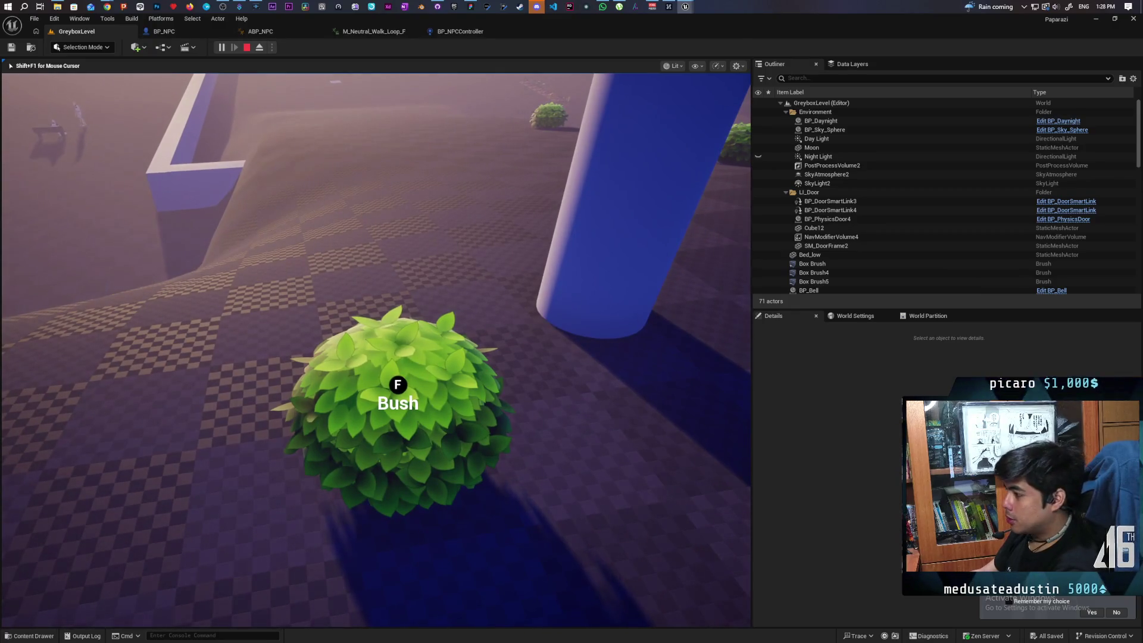
pyautogui.press('s')
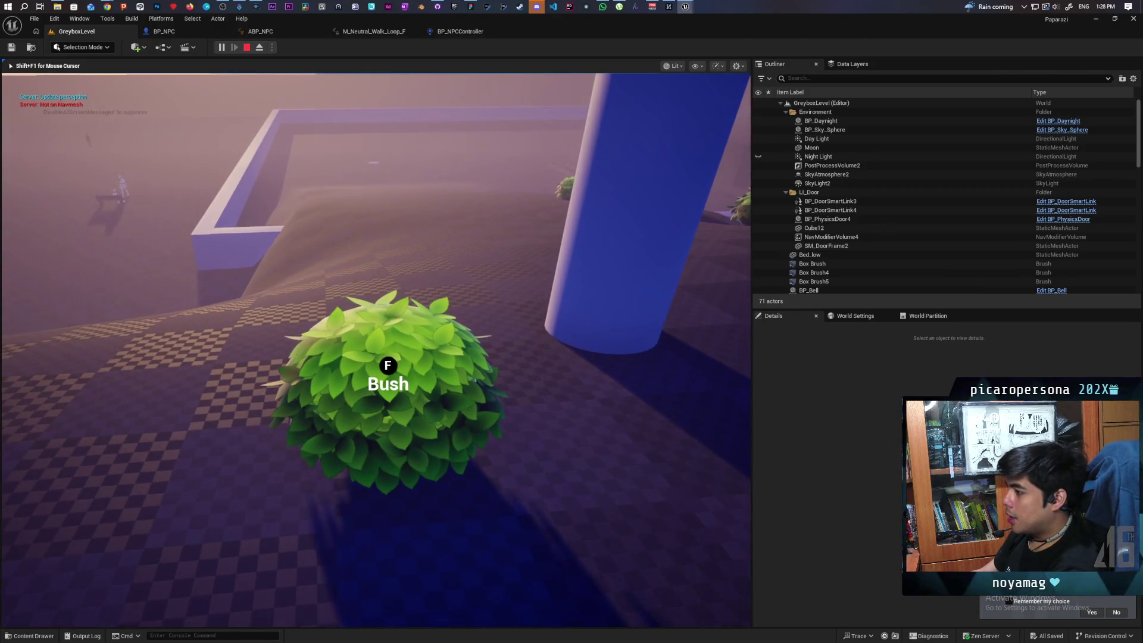
pyautogui.press('d')
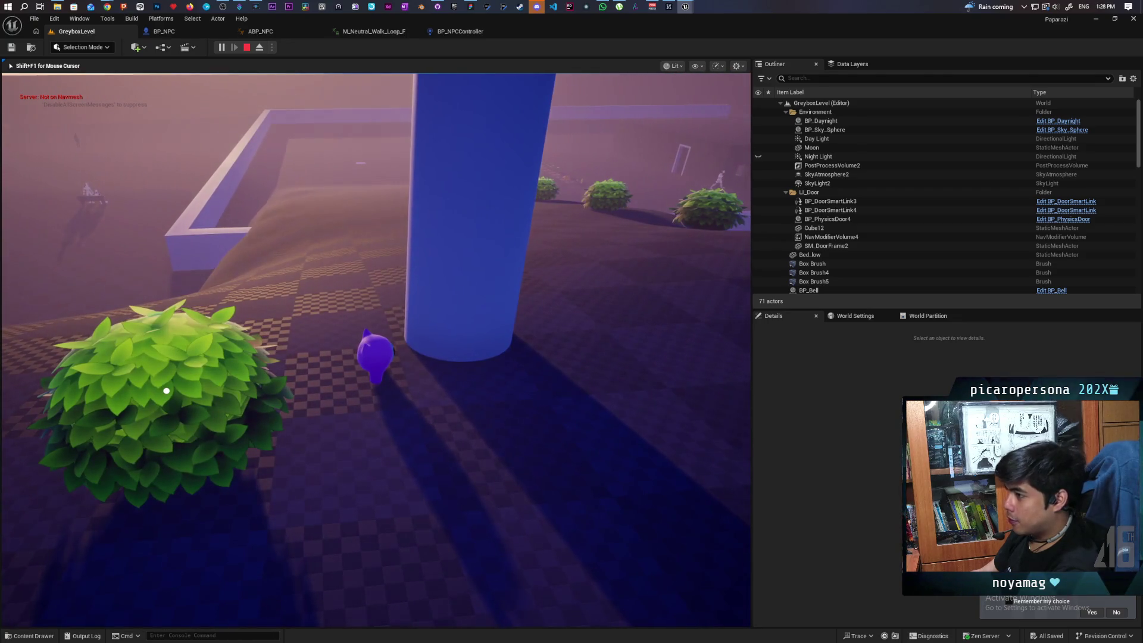
pyautogui.press('d')
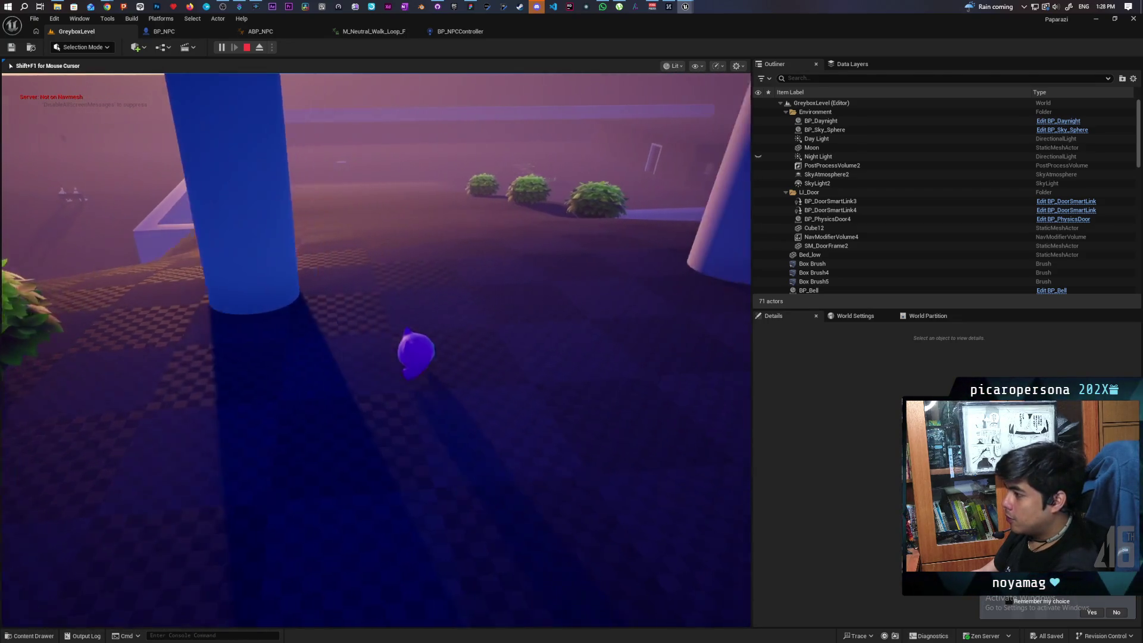
pyautogui.press('a')
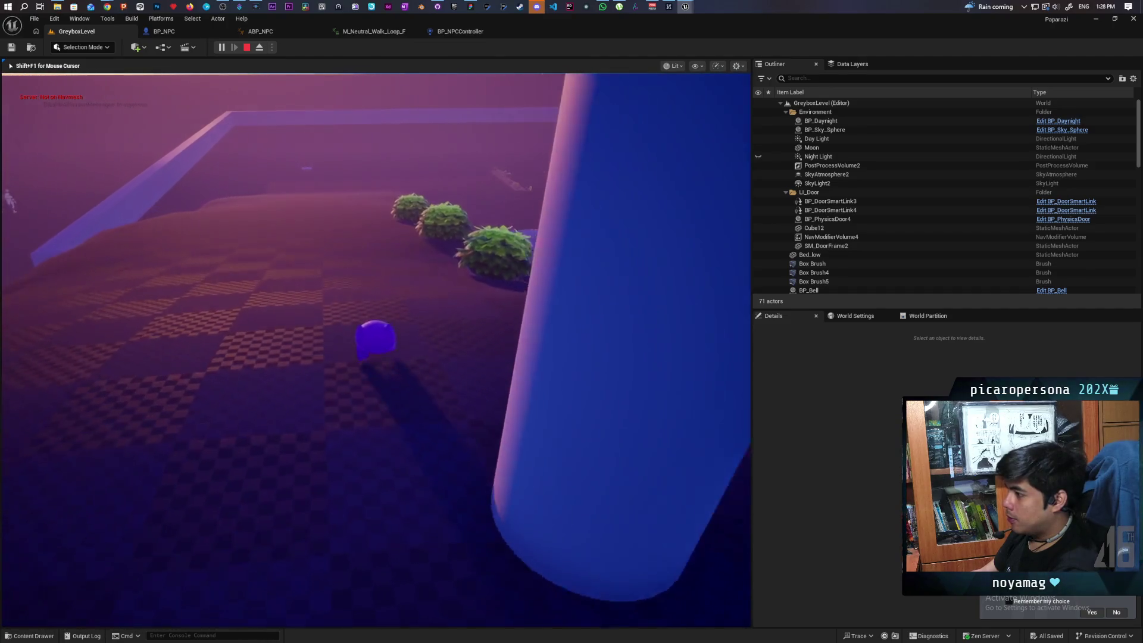
pyautogui.press('a')
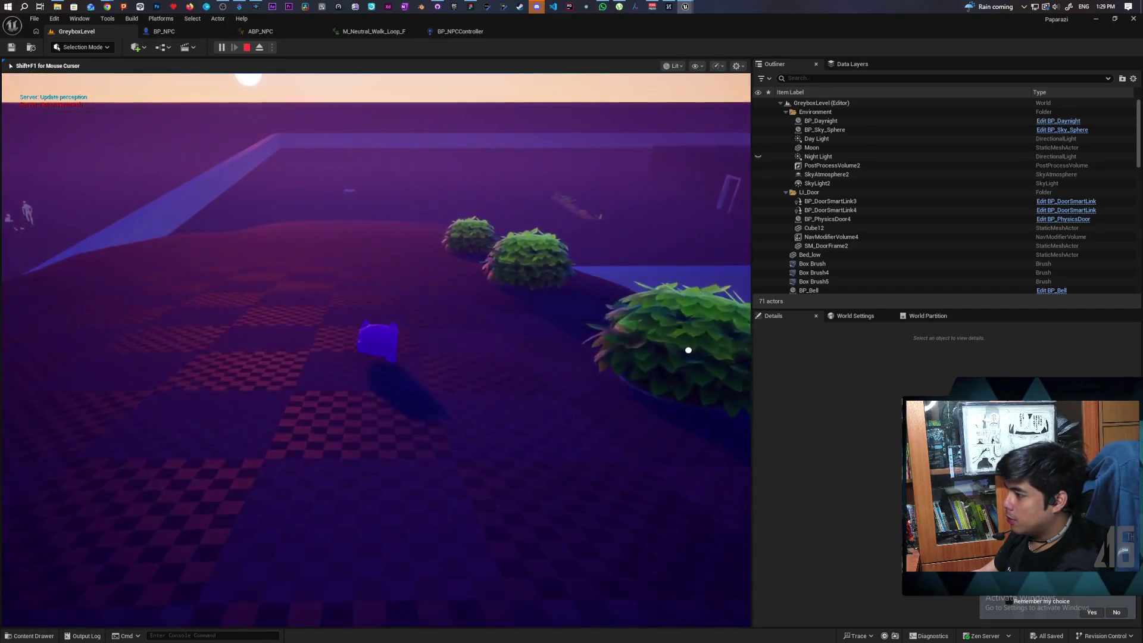
pyautogui.press('a')
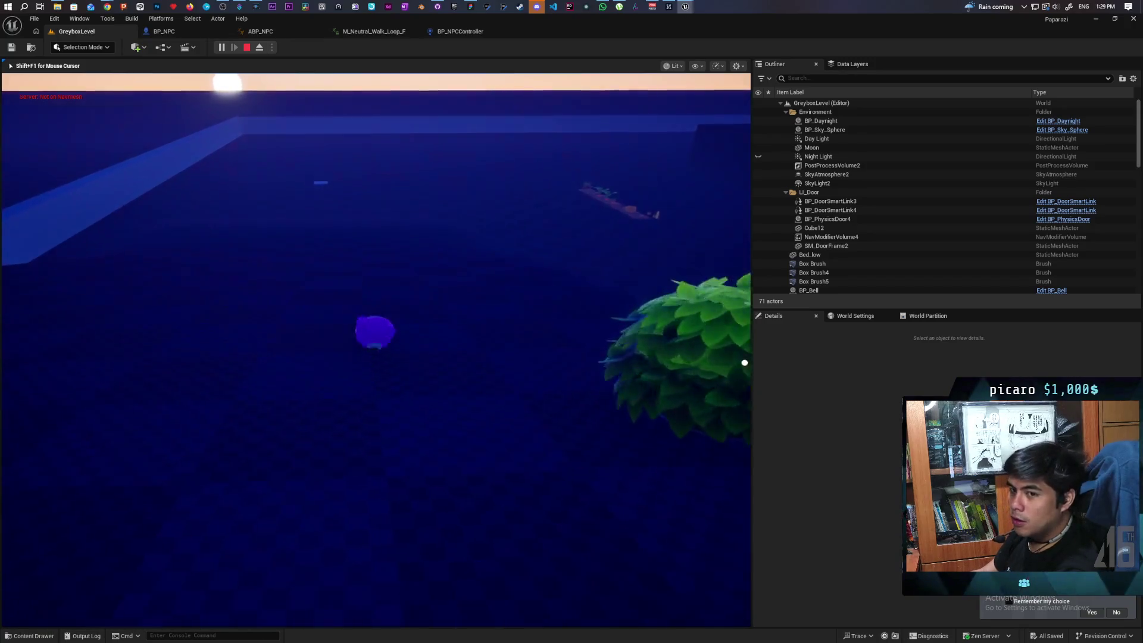
pyautogui.press('w')
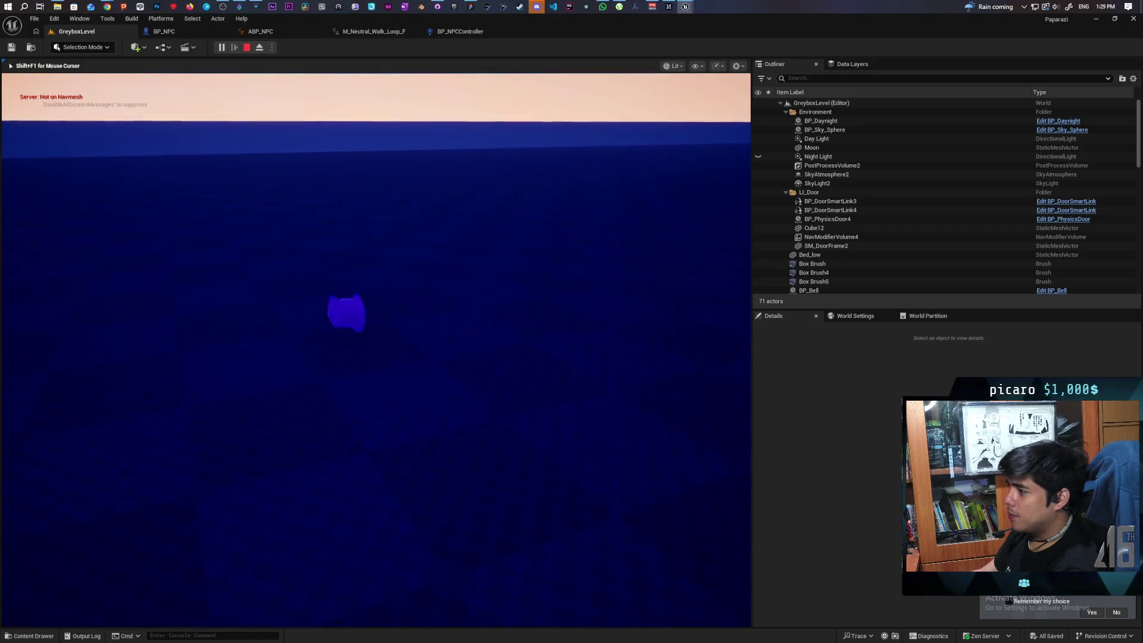
pyautogui.press('w')
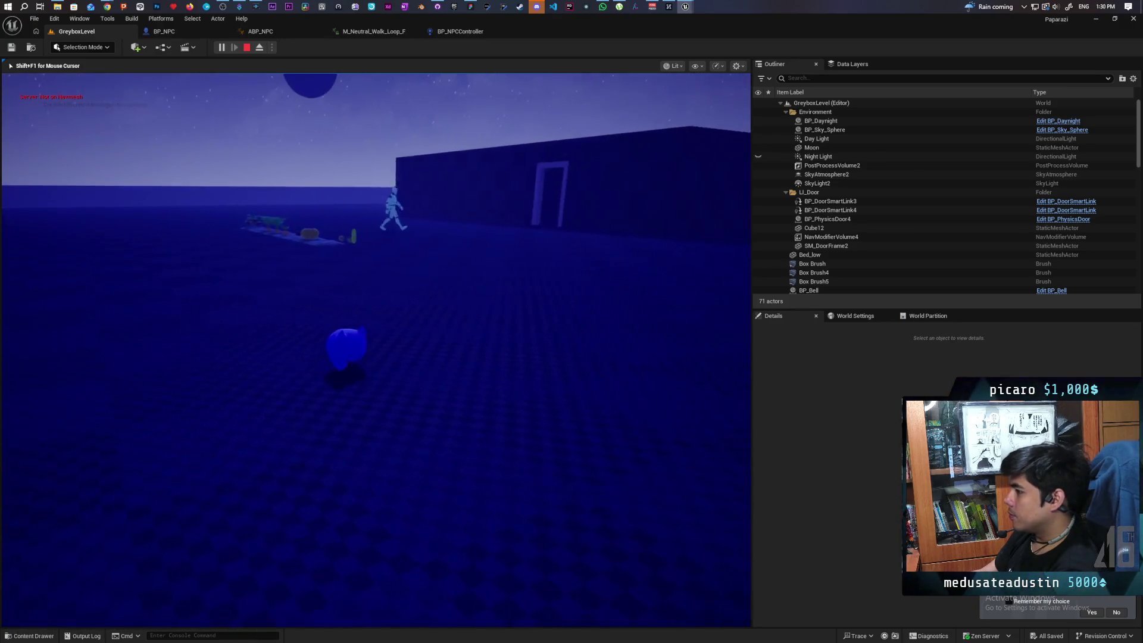
# Walk the character past the crops and bush, ending facing the doorway wall and NPC
pyautogui.press('w')
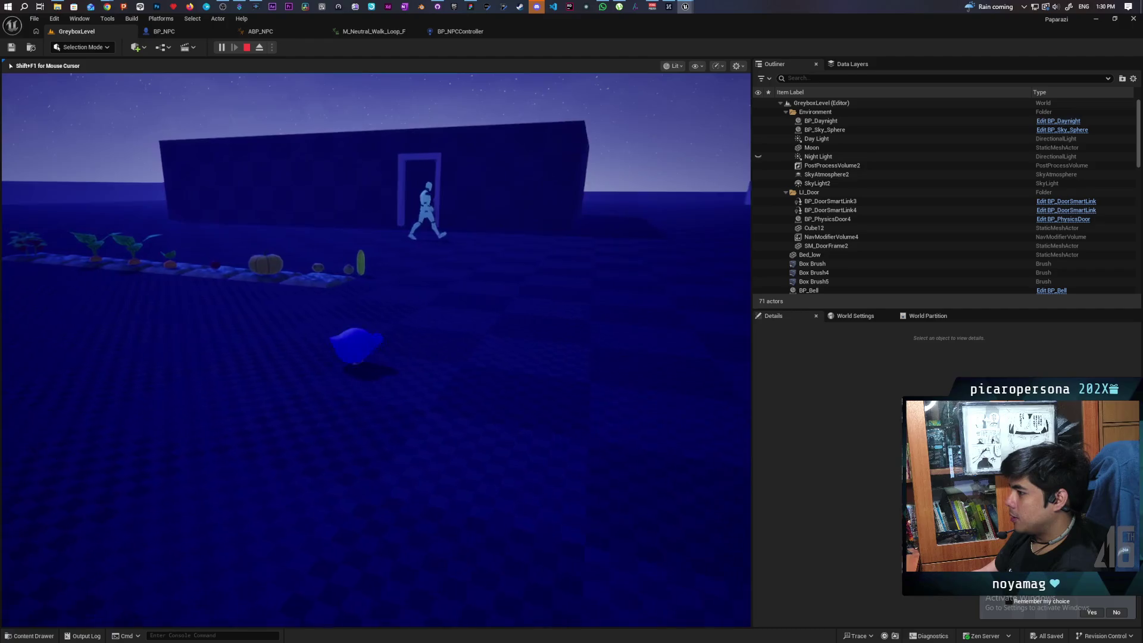
pyautogui.press('w')
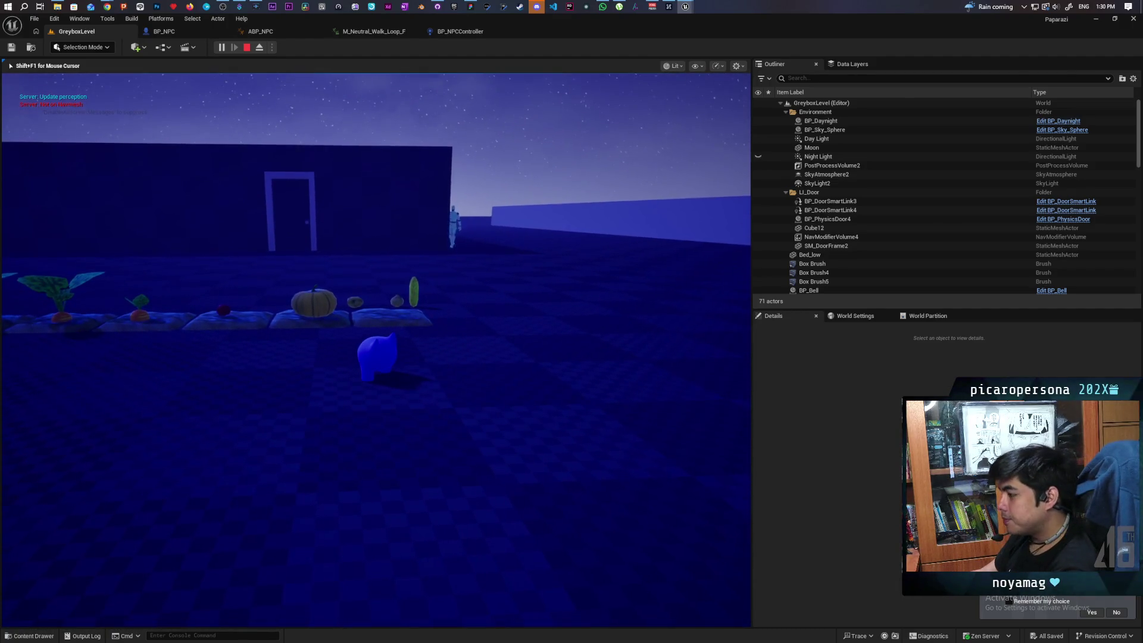
pyautogui.press('d')
pyautogui.press('a')
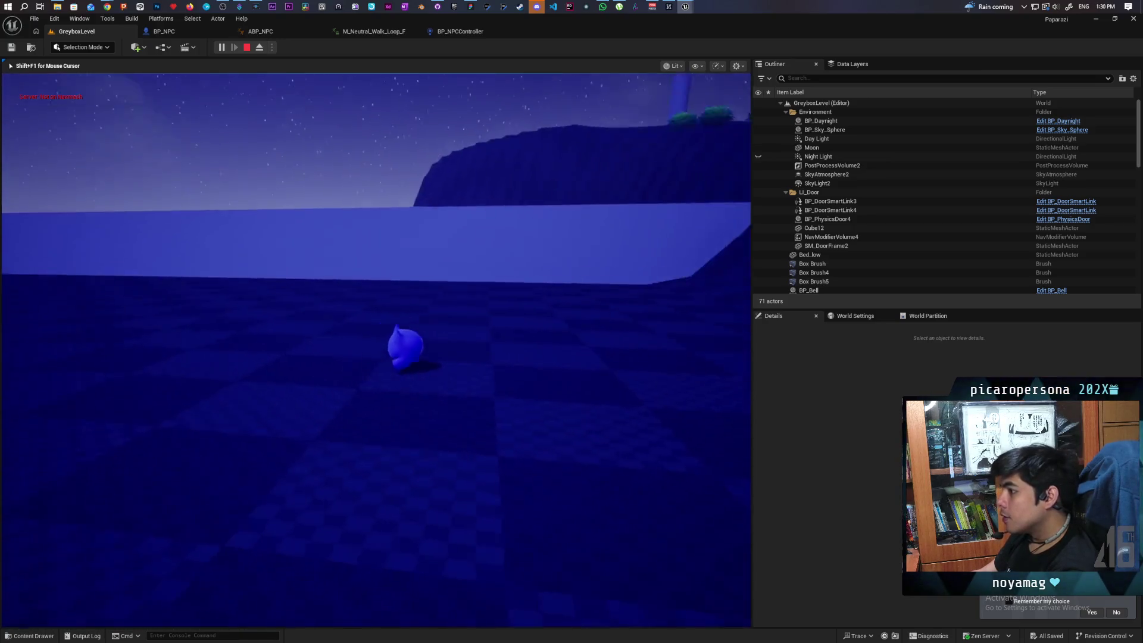
pyautogui.press('a')
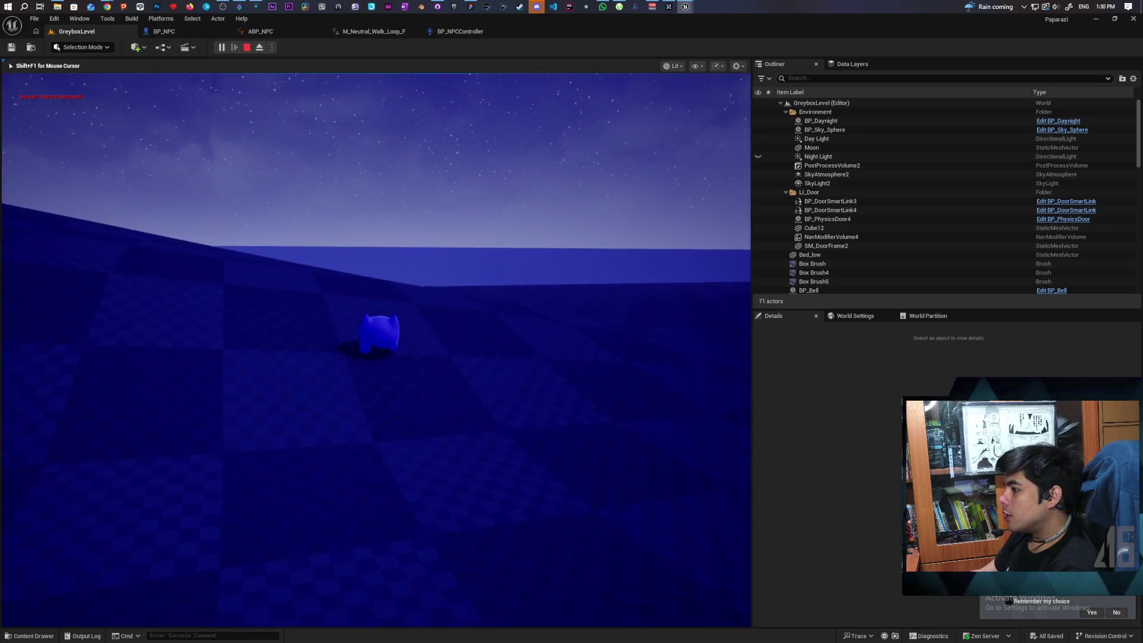
pyautogui.press('w')
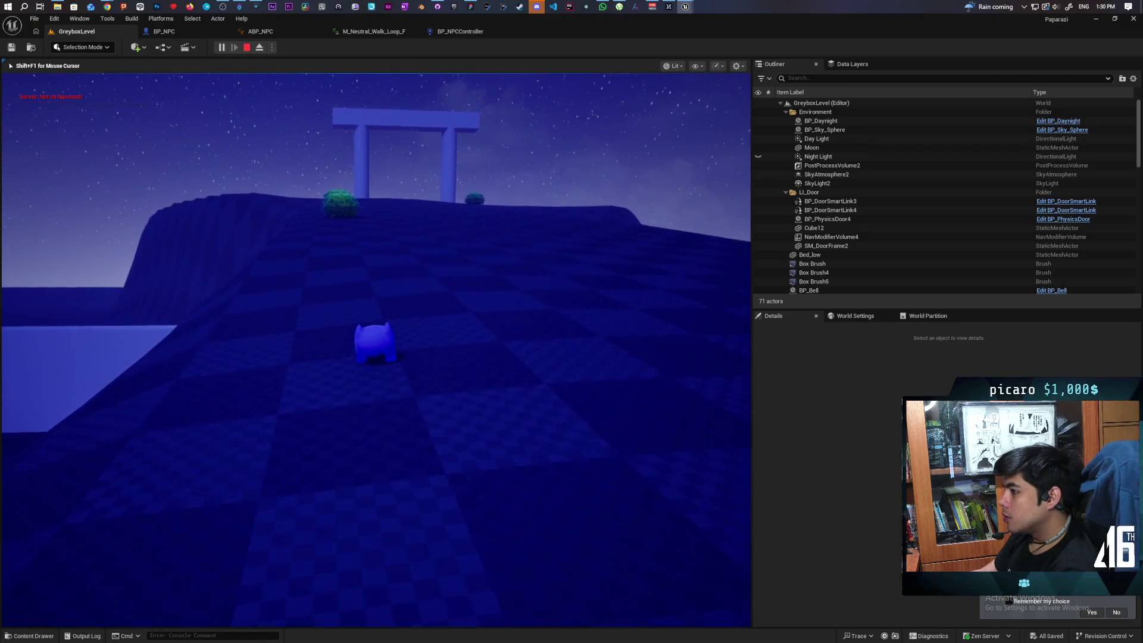
pyautogui.press('w')
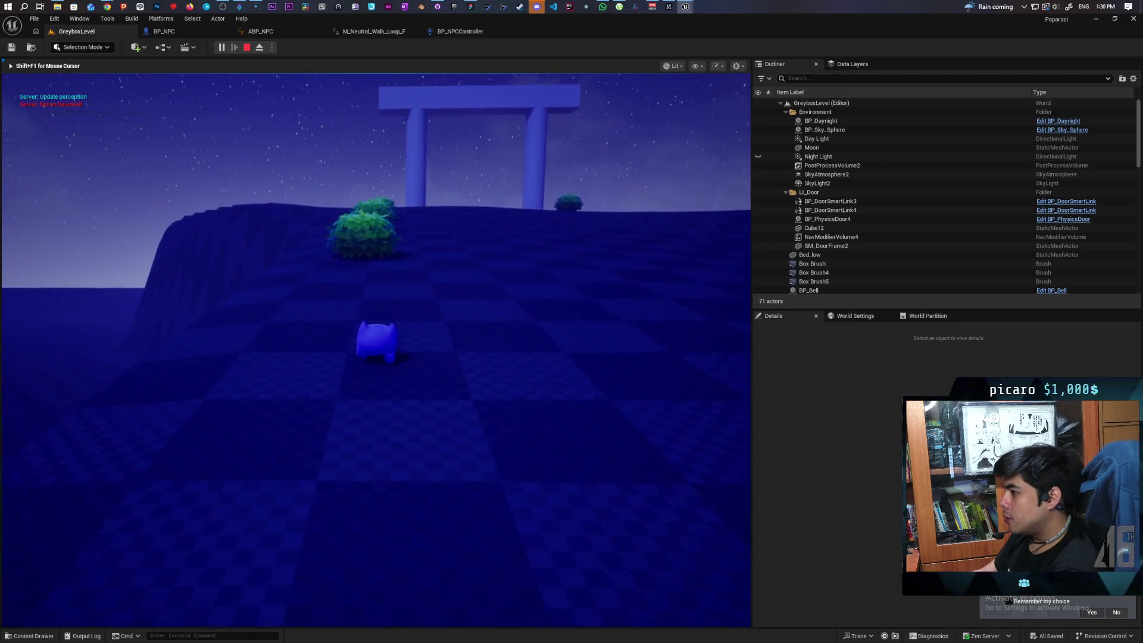
pyautogui.press('a')
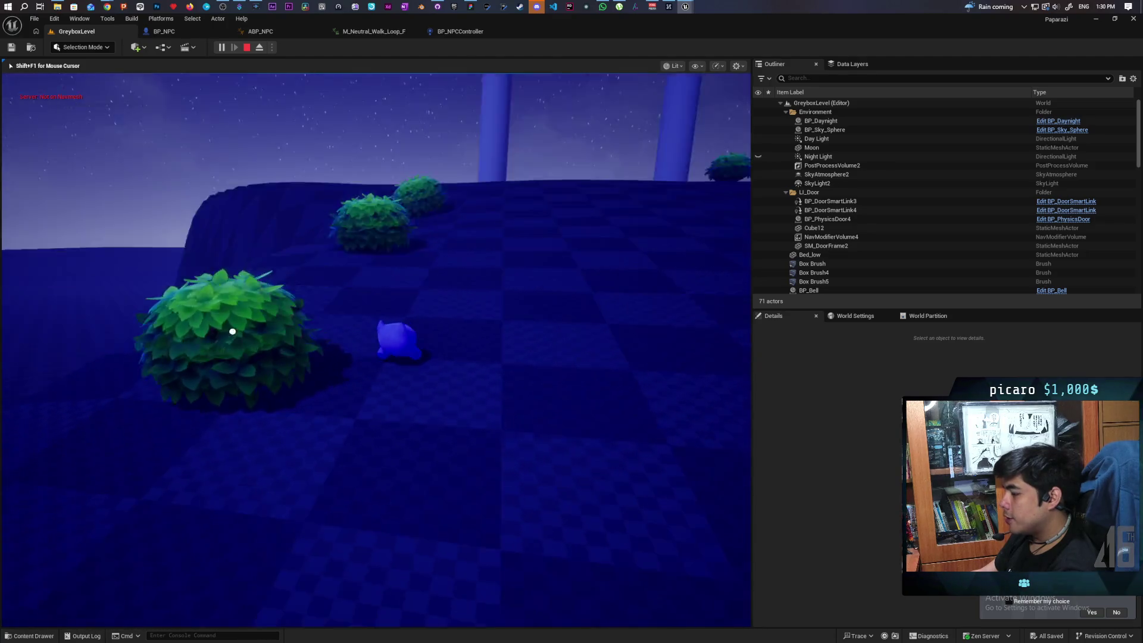
pyautogui.press('a')
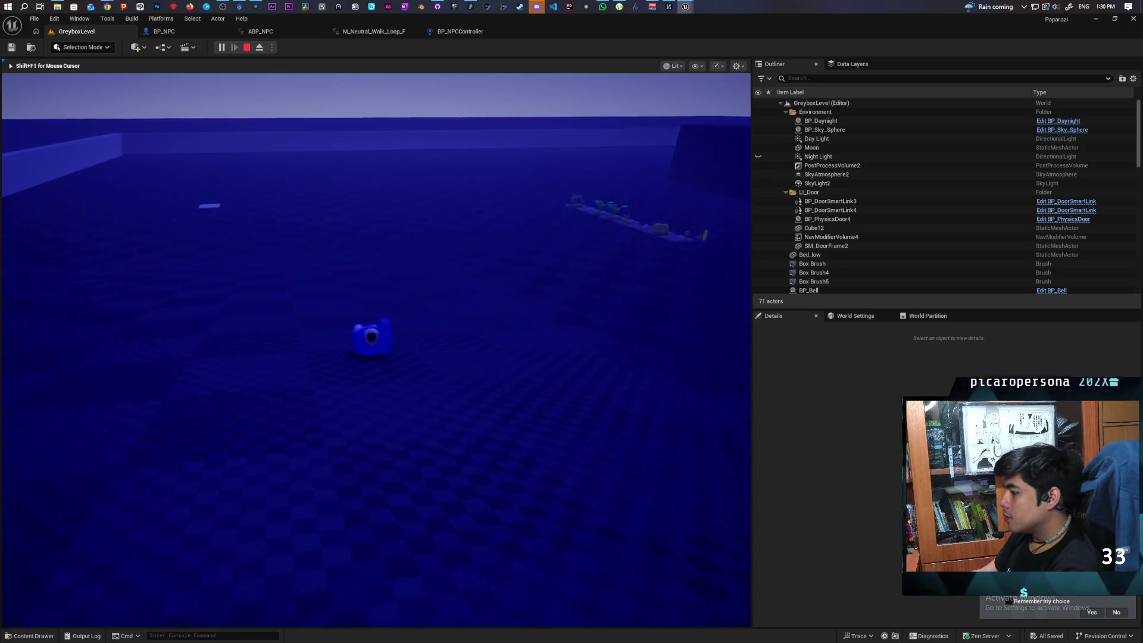
pyautogui.press('a')
pyautogui.press('a')
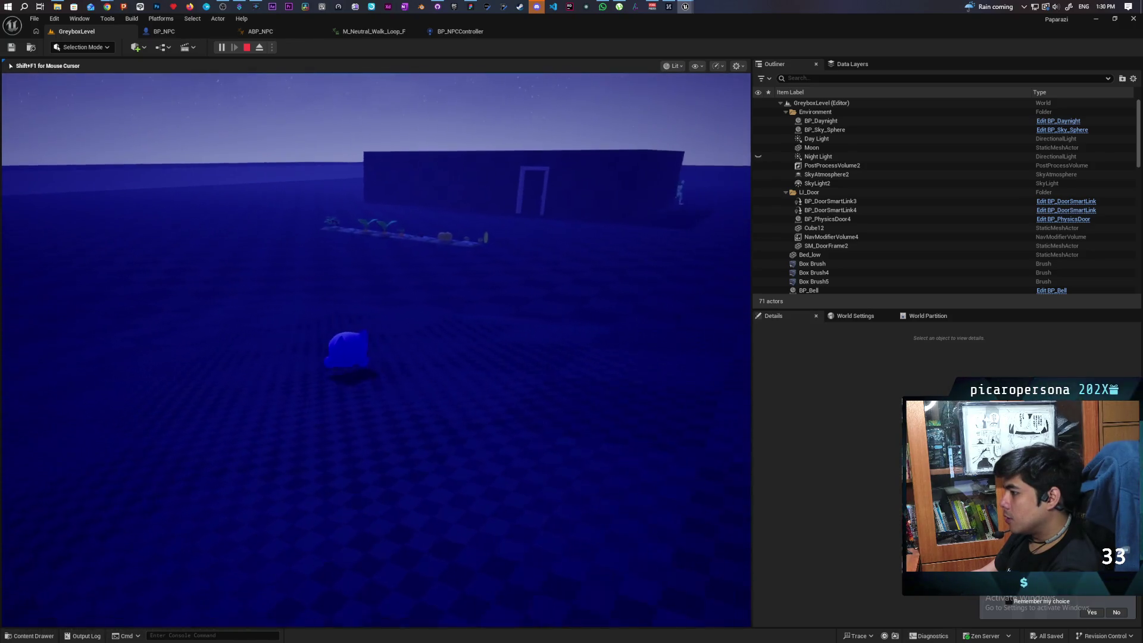
pyautogui.press('d')
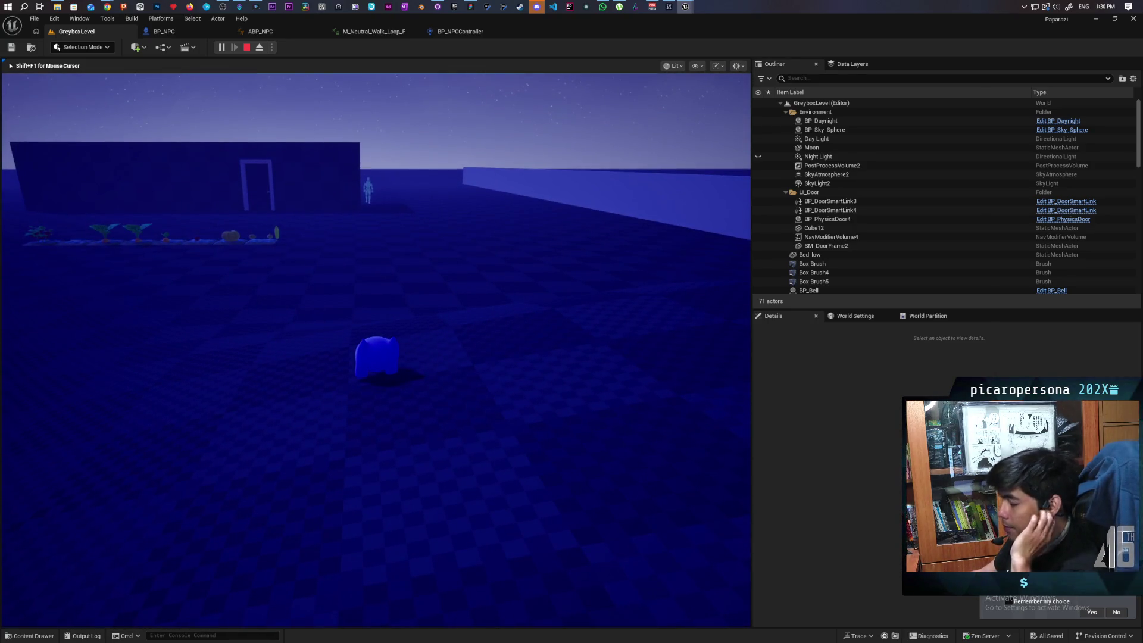
pyautogui.press('a')
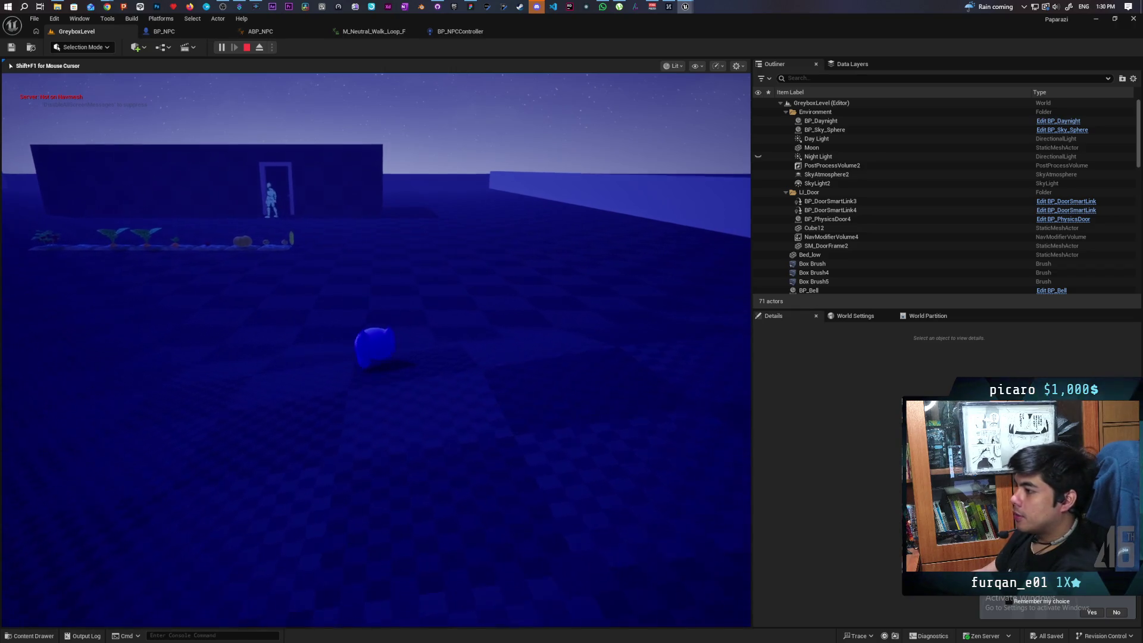
# Approach the plant row and take on the pumpkin disguise
pyautogui.press('w')
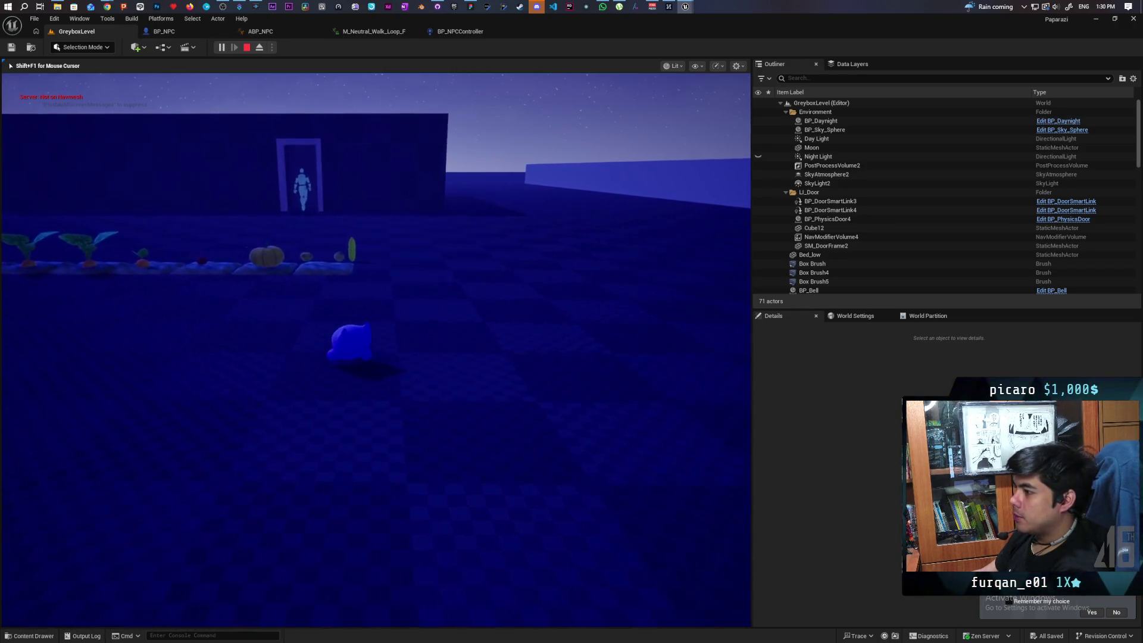
pyautogui.press('w')
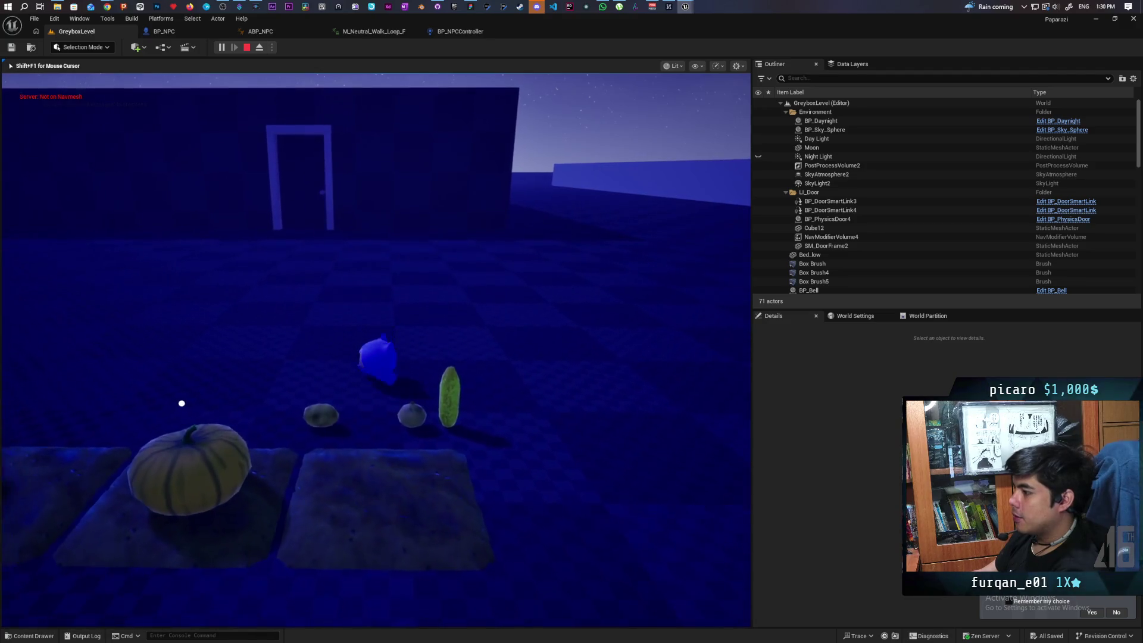
pyautogui.press('s')
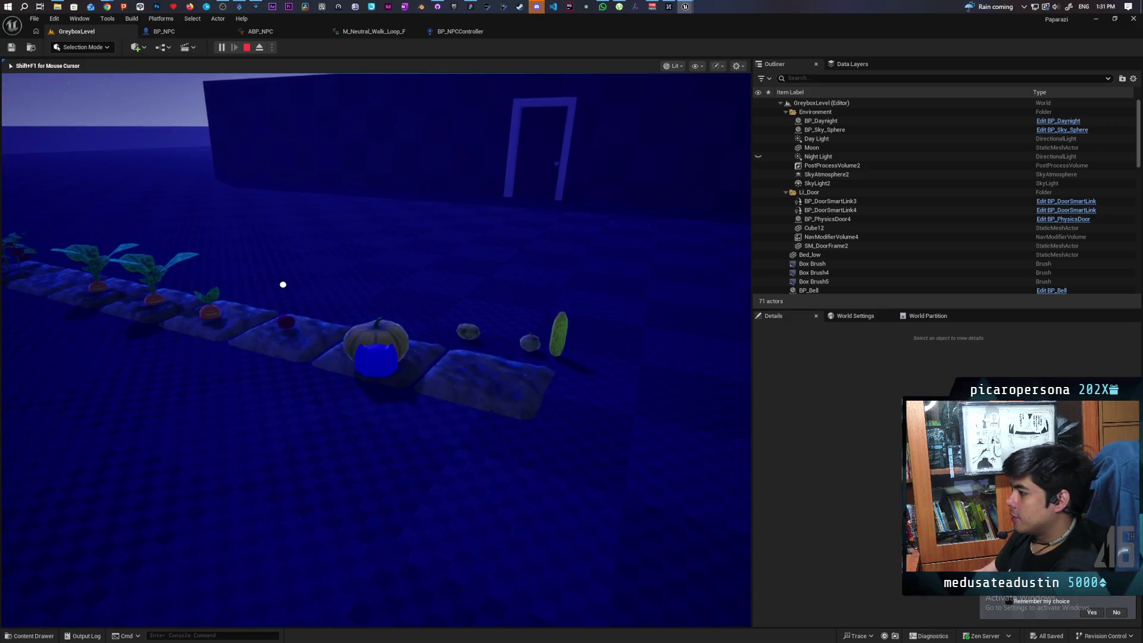
pyautogui.press('s')
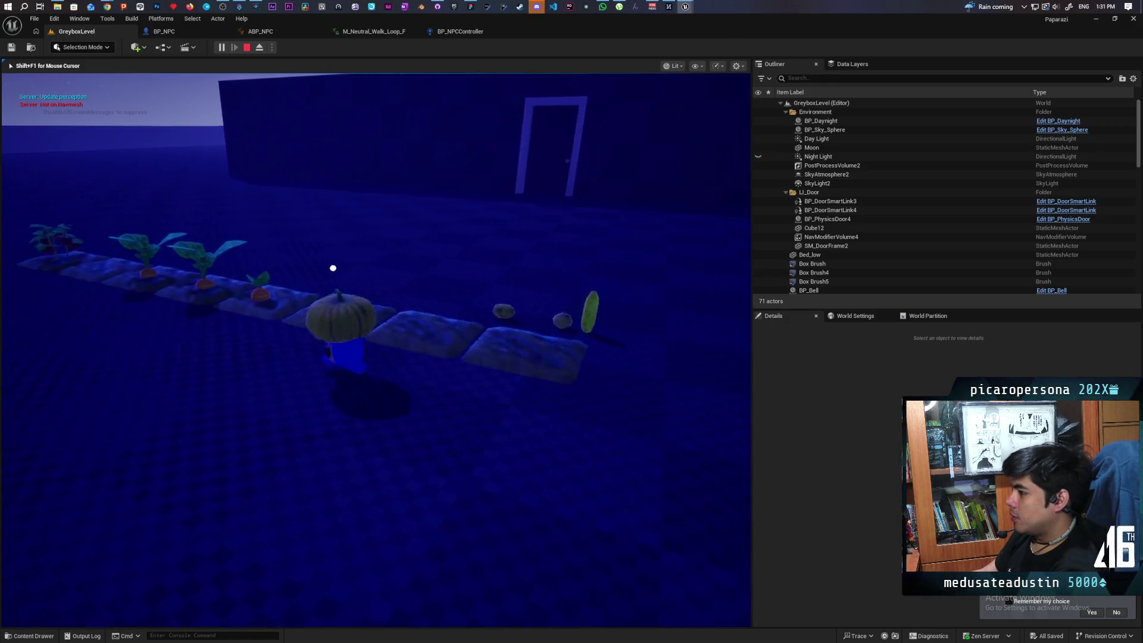
pyautogui.press('s')
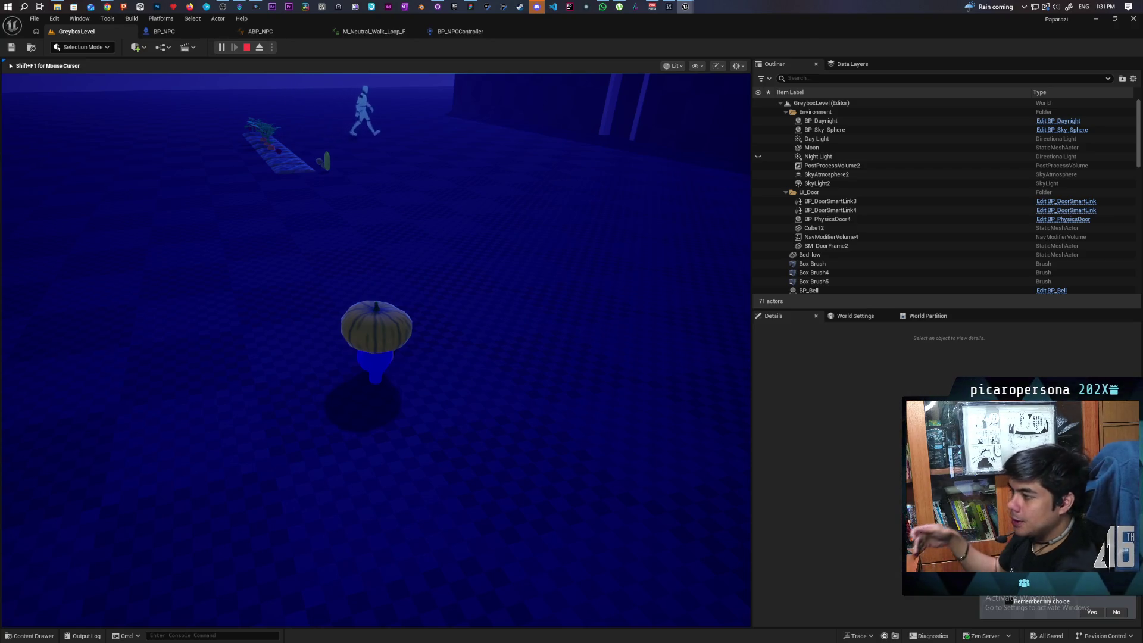
# Walk the pumpkin-disguised character around the garden back toward the doorway wall and NPC
pyautogui.press('w')
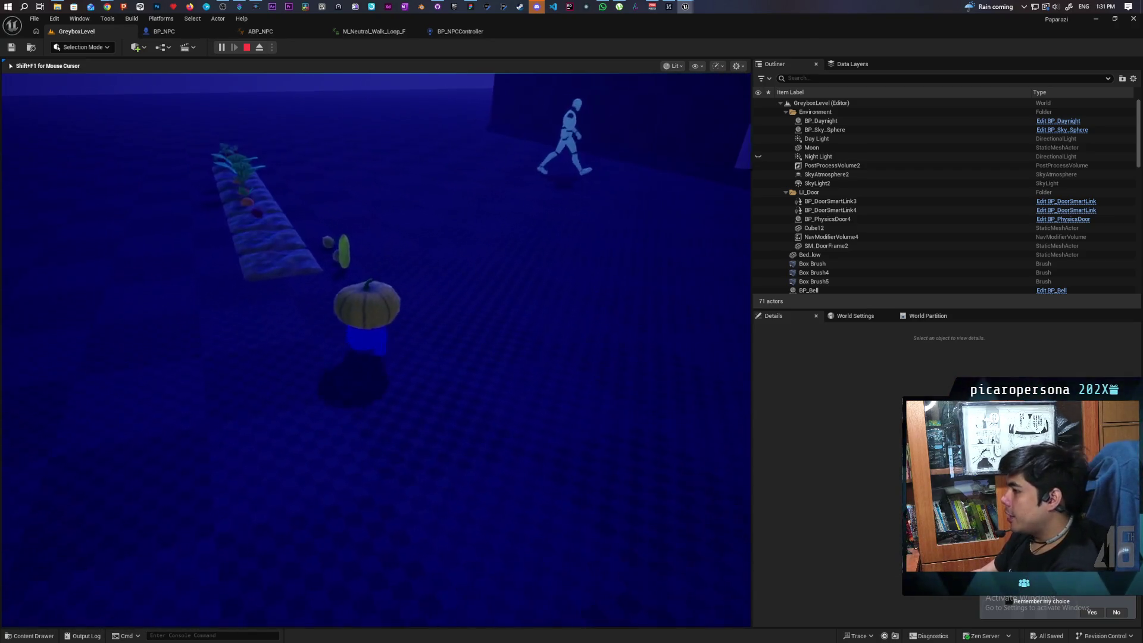
pyautogui.press('w')
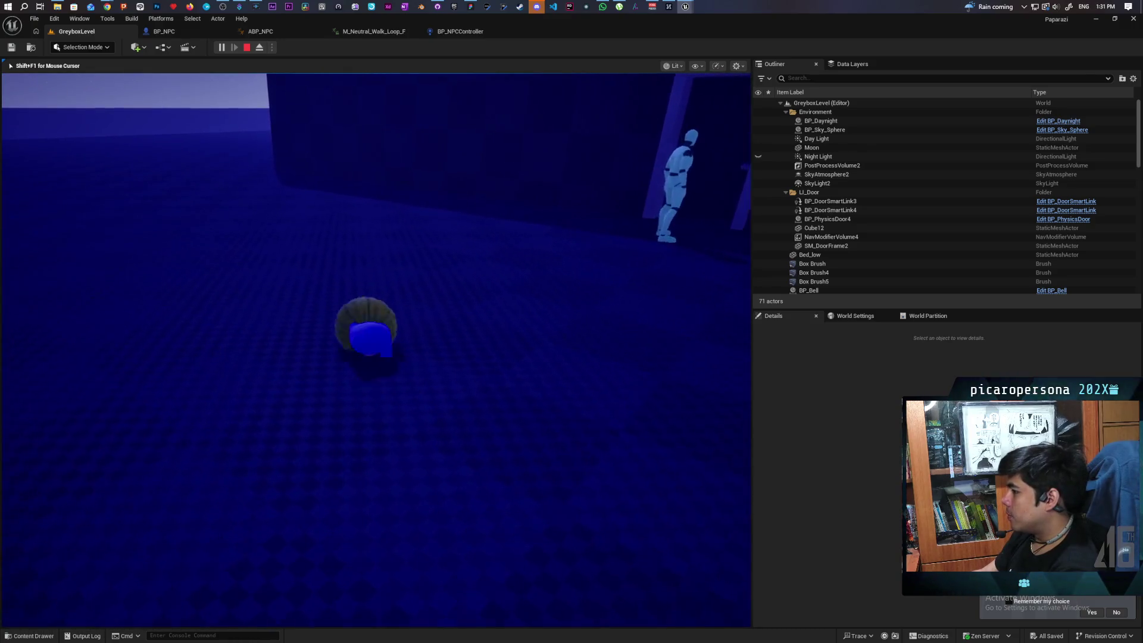
pyautogui.press('a')
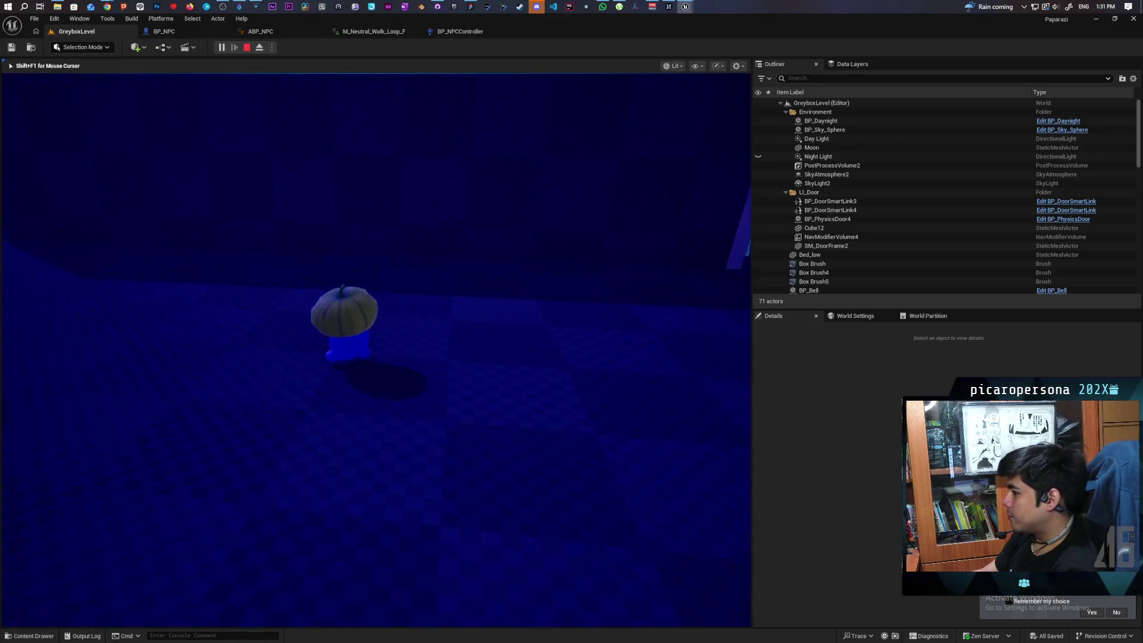
pyautogui.press('a')
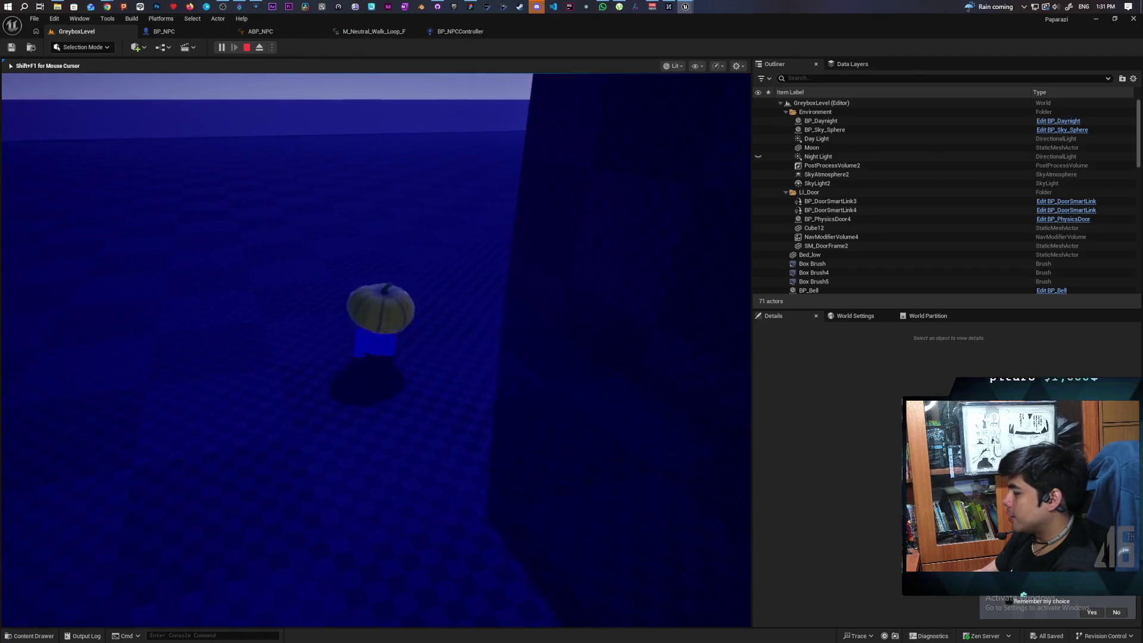
pyautogui.press('d')
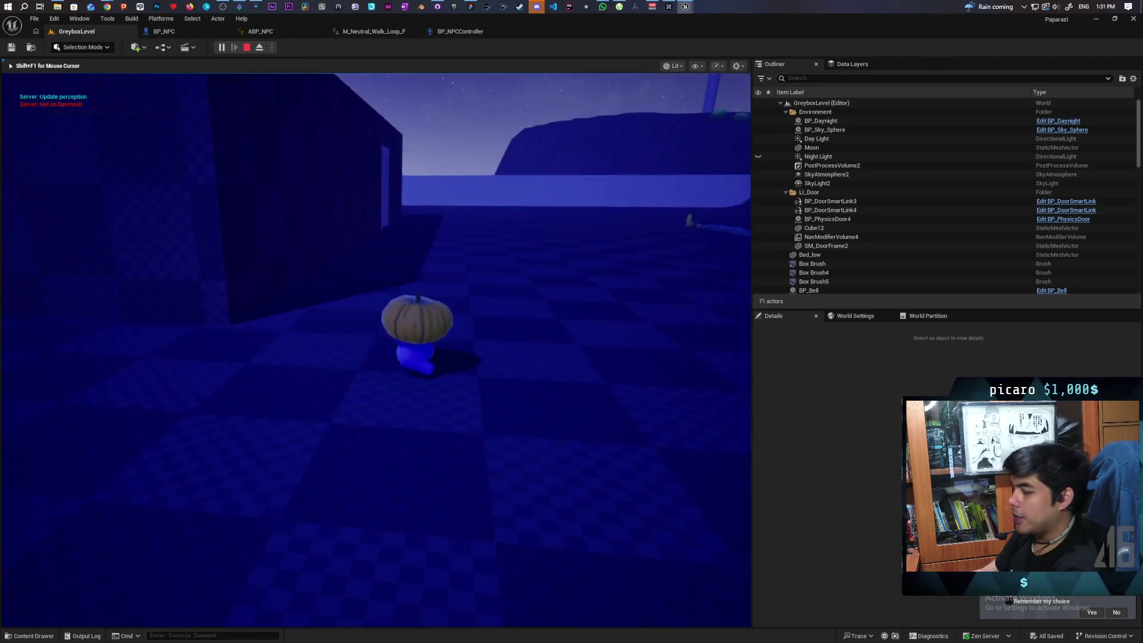
pyautogui.press('d')
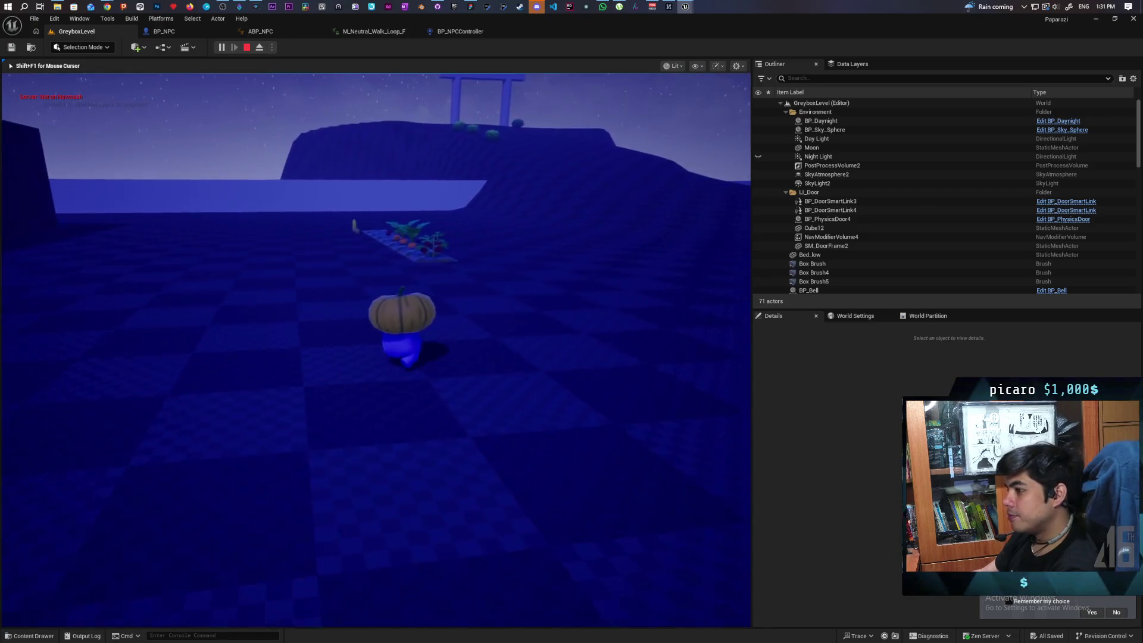
pyautogui.press('w')
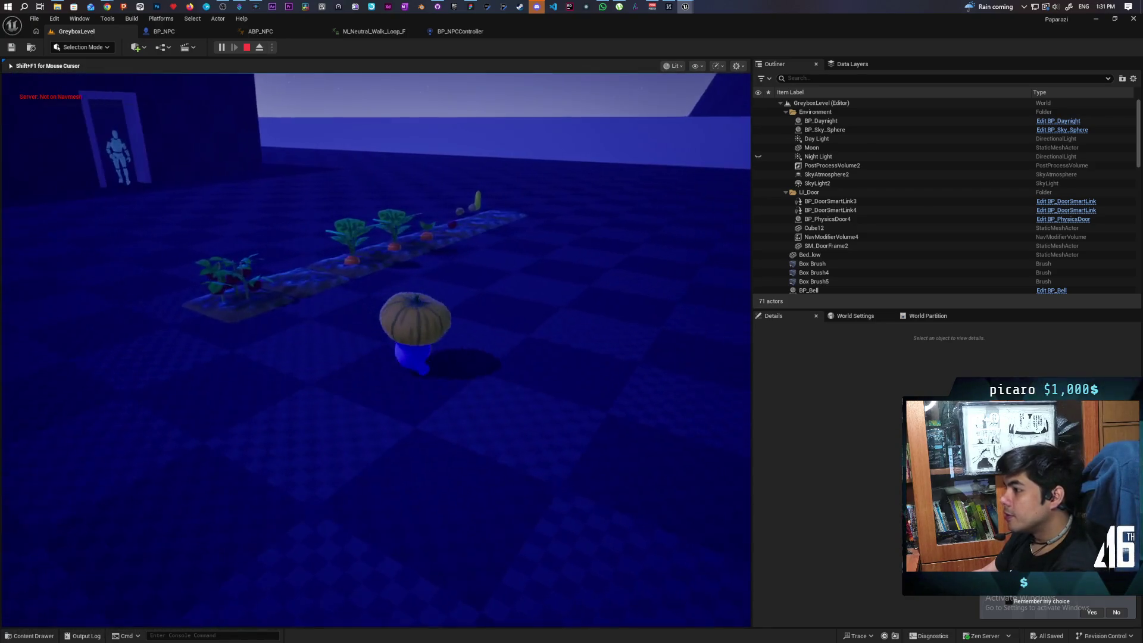
pyautogui.press('d')
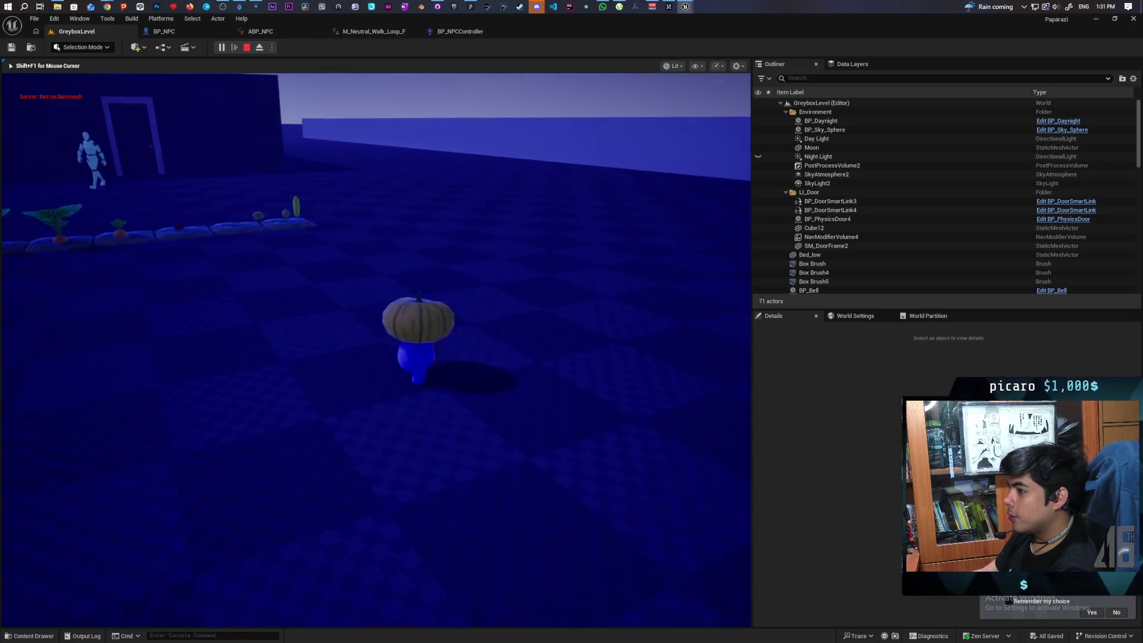
pyautogui.press('a')
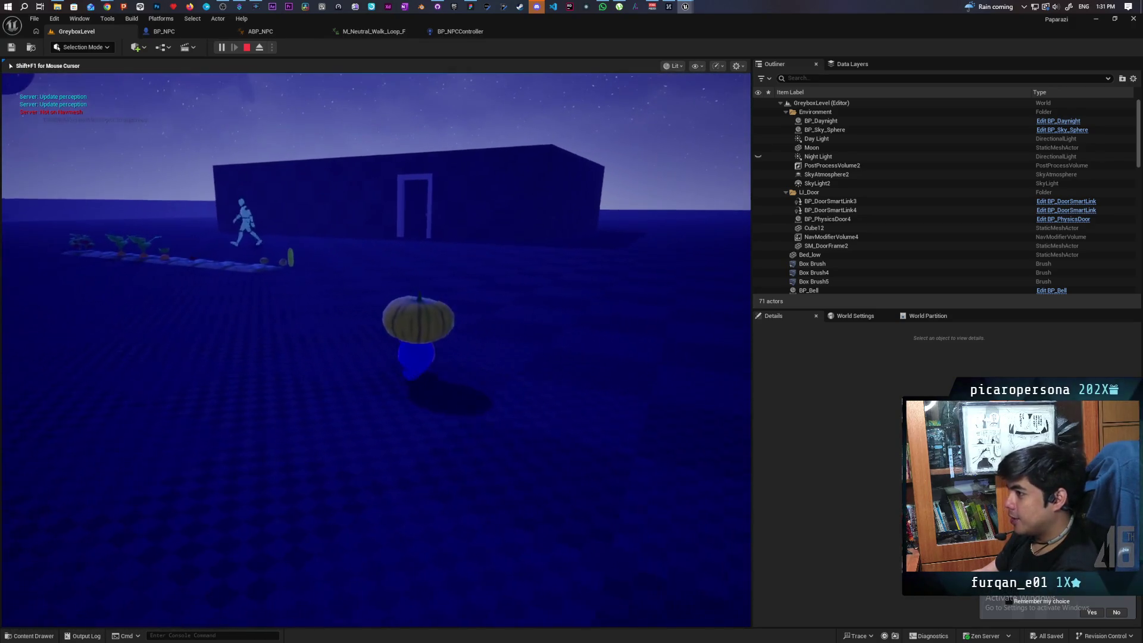
pyautogui.press('w')
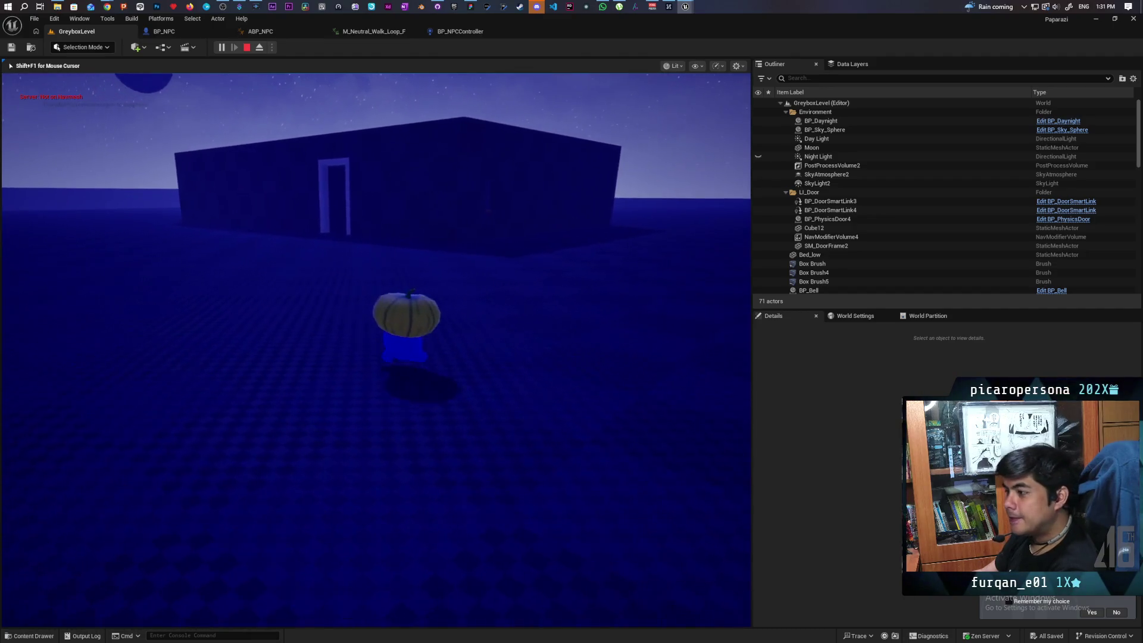
pyautogui.press('a')
pyautogui.press('a')
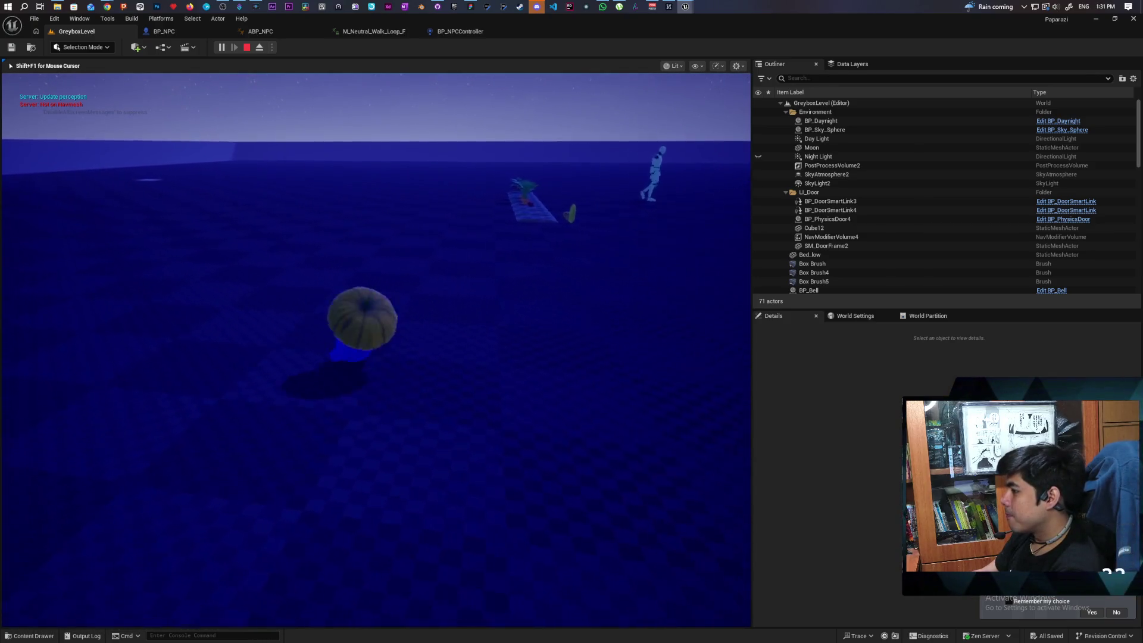
pyautogui.press('d')
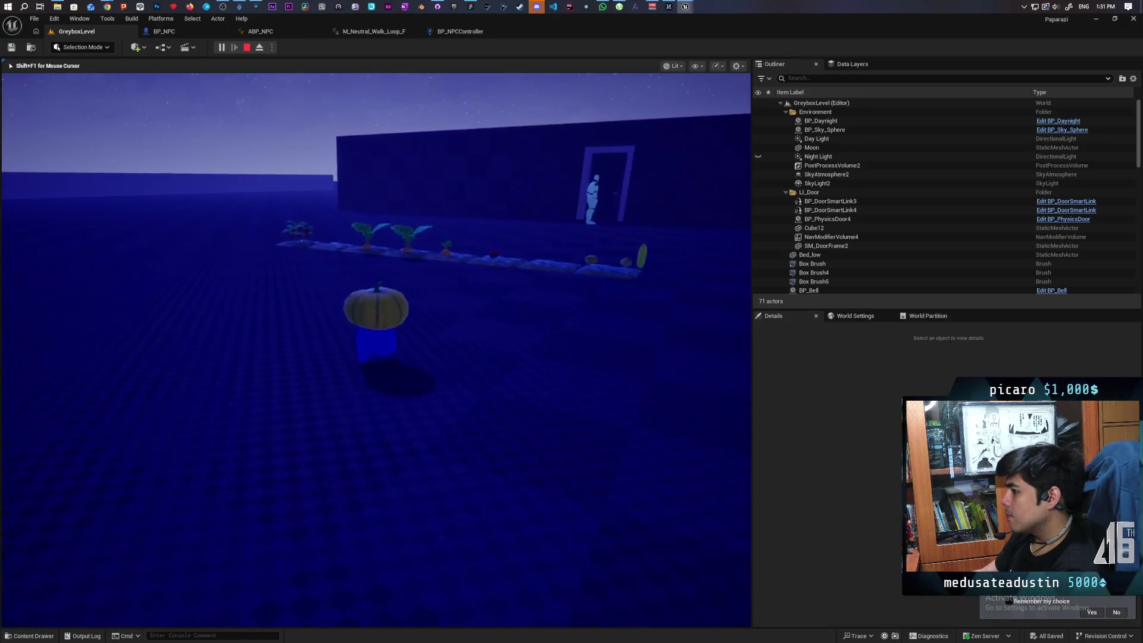
# Move along the plant row past the Pumpkin tile to take the carrot disguise
pyautogui.press('w')
pyautogui.press('d')
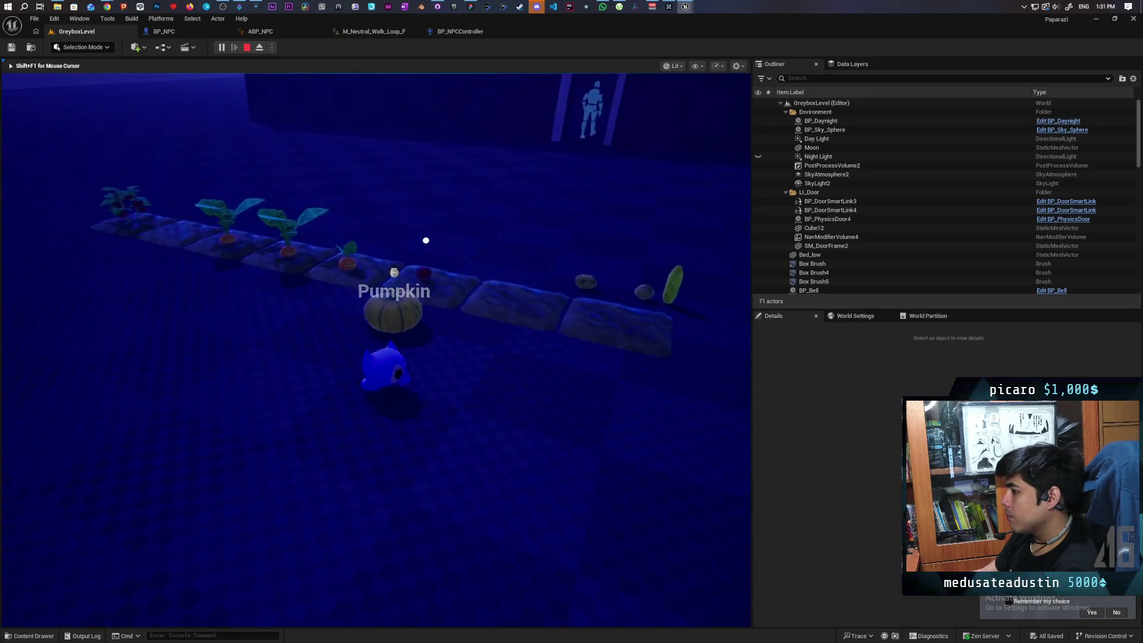
pyautogui.press('d')
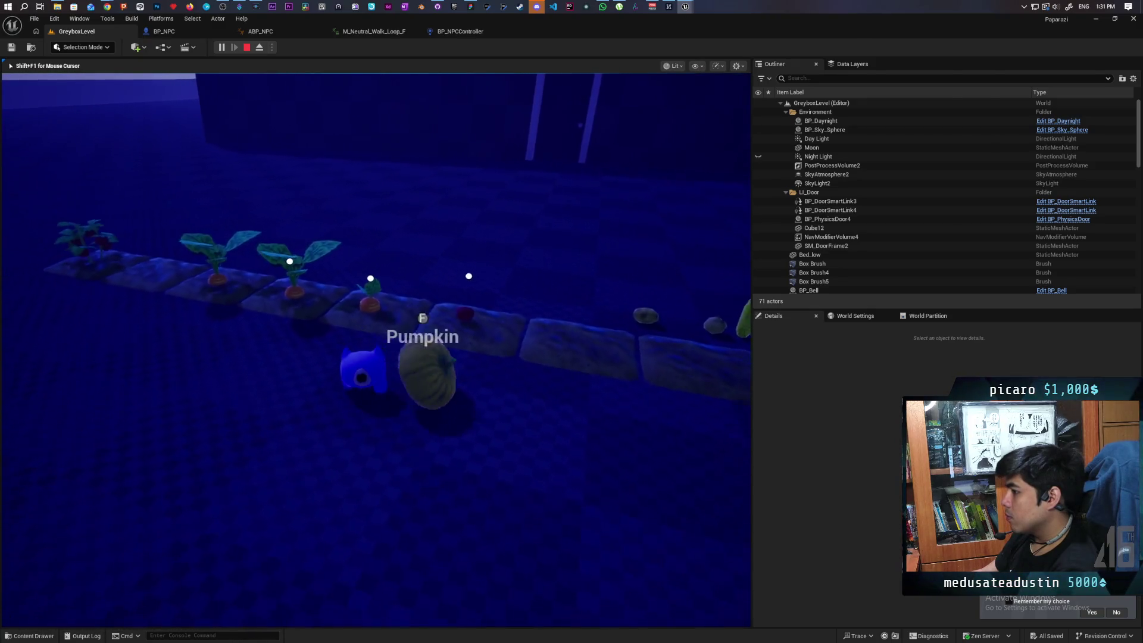
pyautogui.press('s')
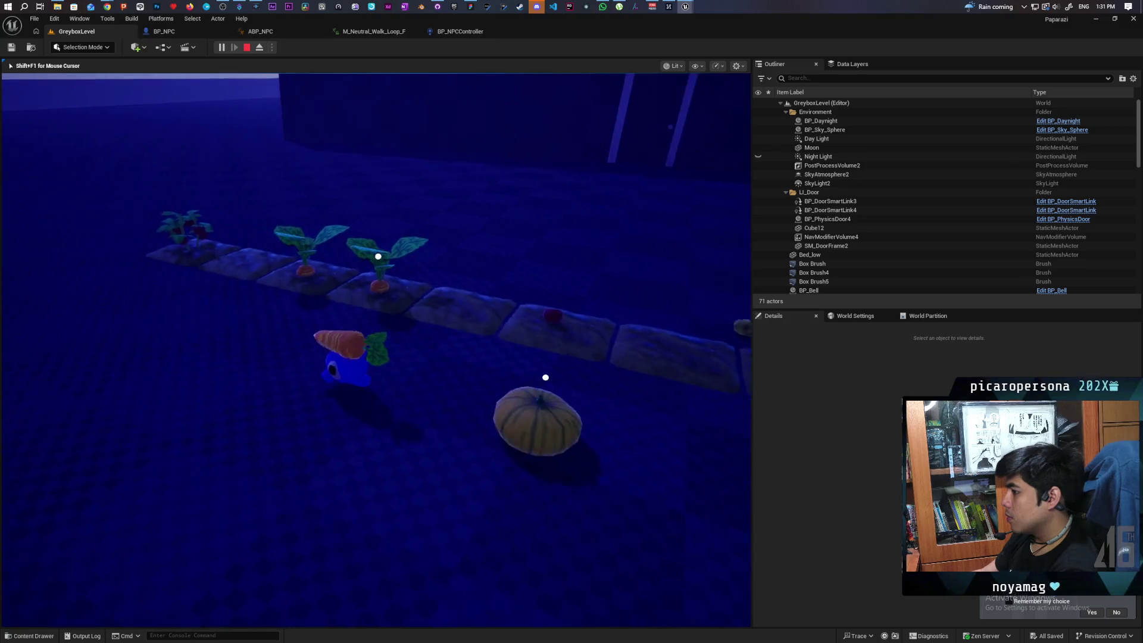
# Walk across the hill to the mannequin platform and the Ring Bell box
pyautogui.press('w')
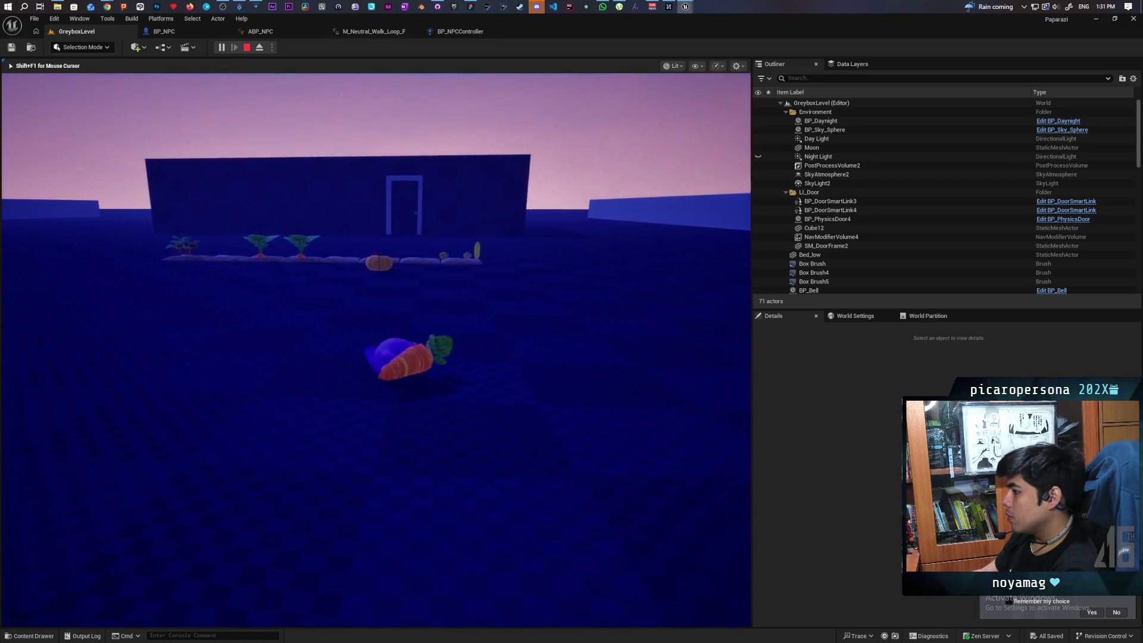
pyautogui.press('w')
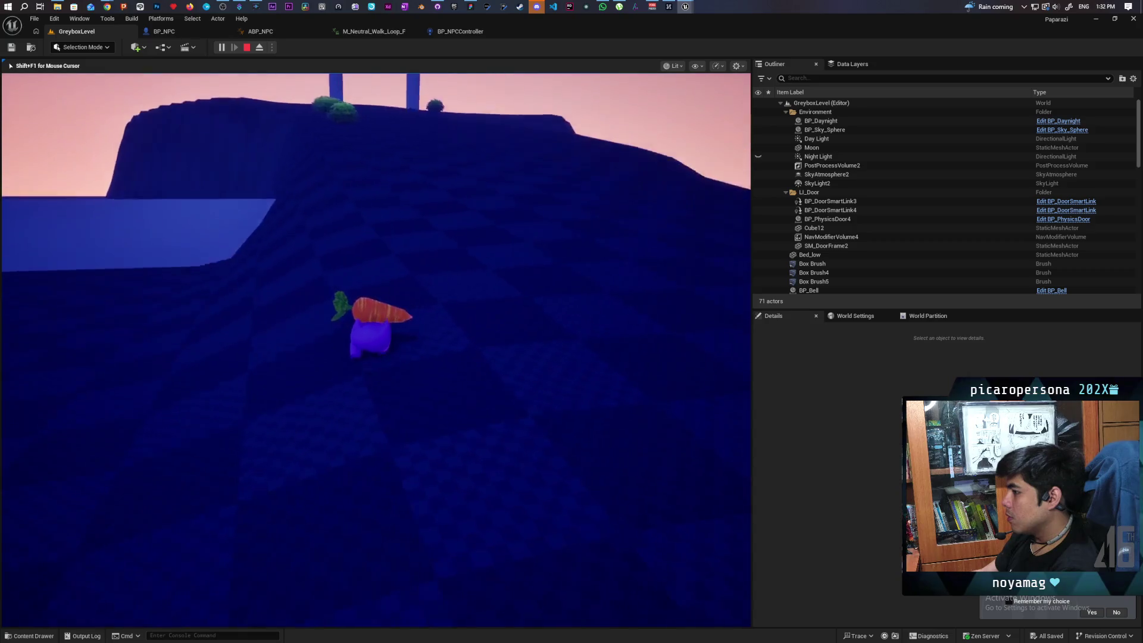
pyautogui.press('w')
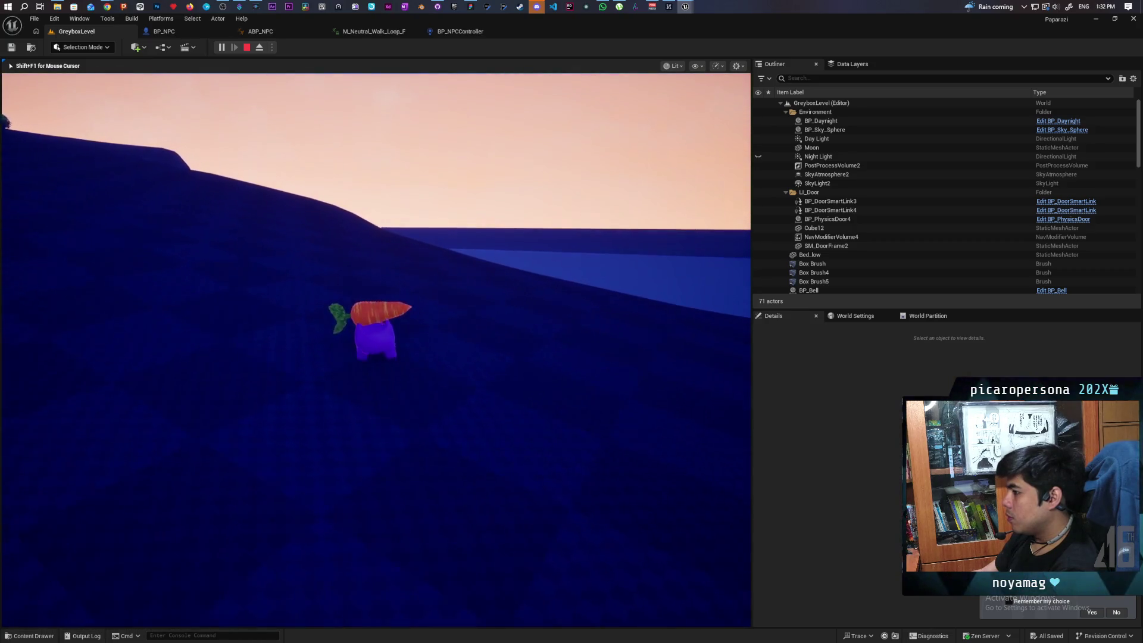
pyautogui.press('w')
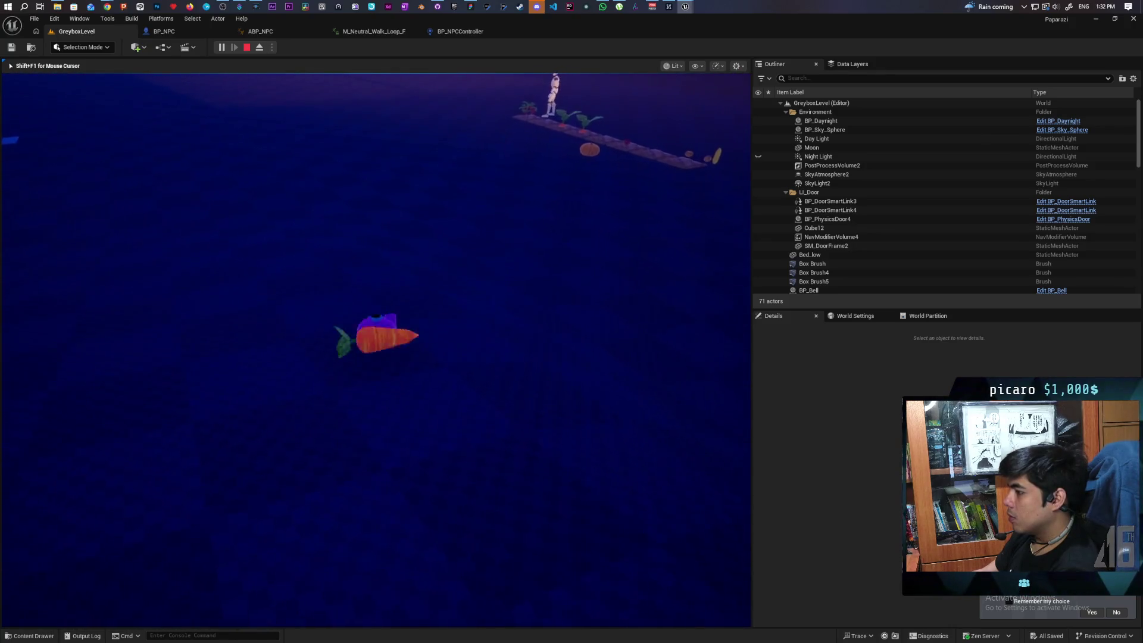
pyautogui.press('w')
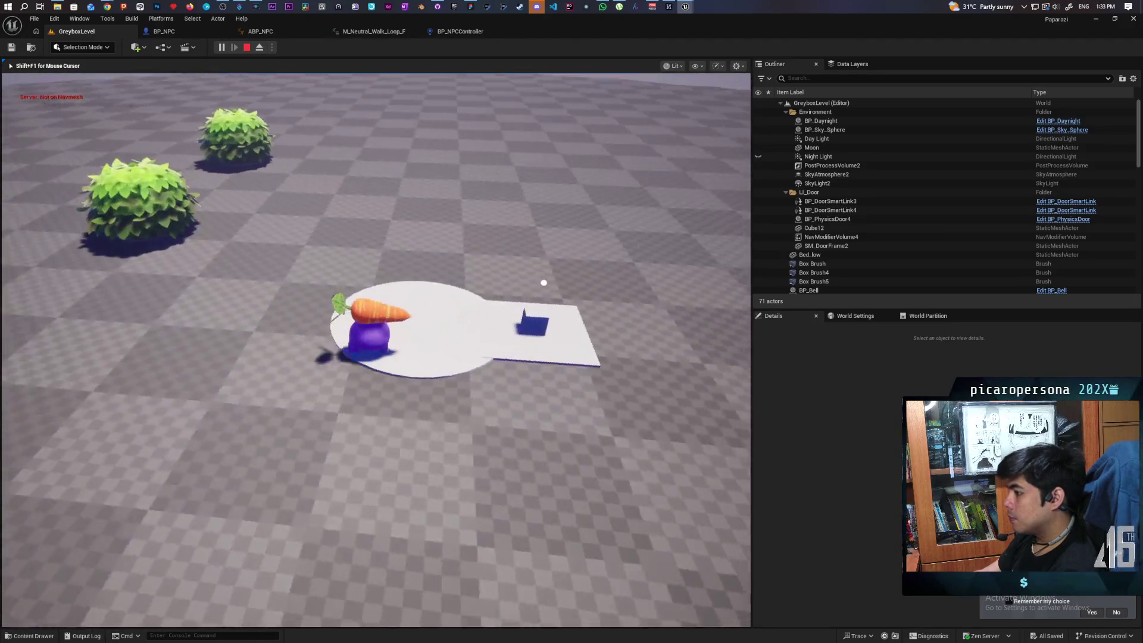
pyautogui.press('w')
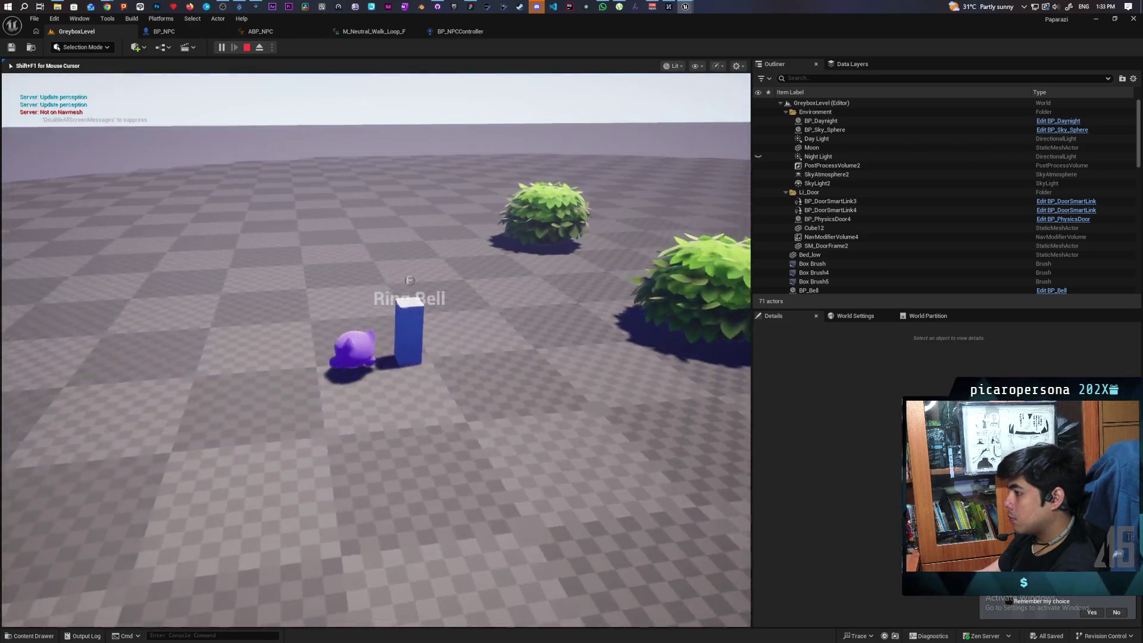
# Walk past the blue gate to the bushes and hide in a bush twice, leaving each time
pyautogui.press('w')
pyautogui.press('w')
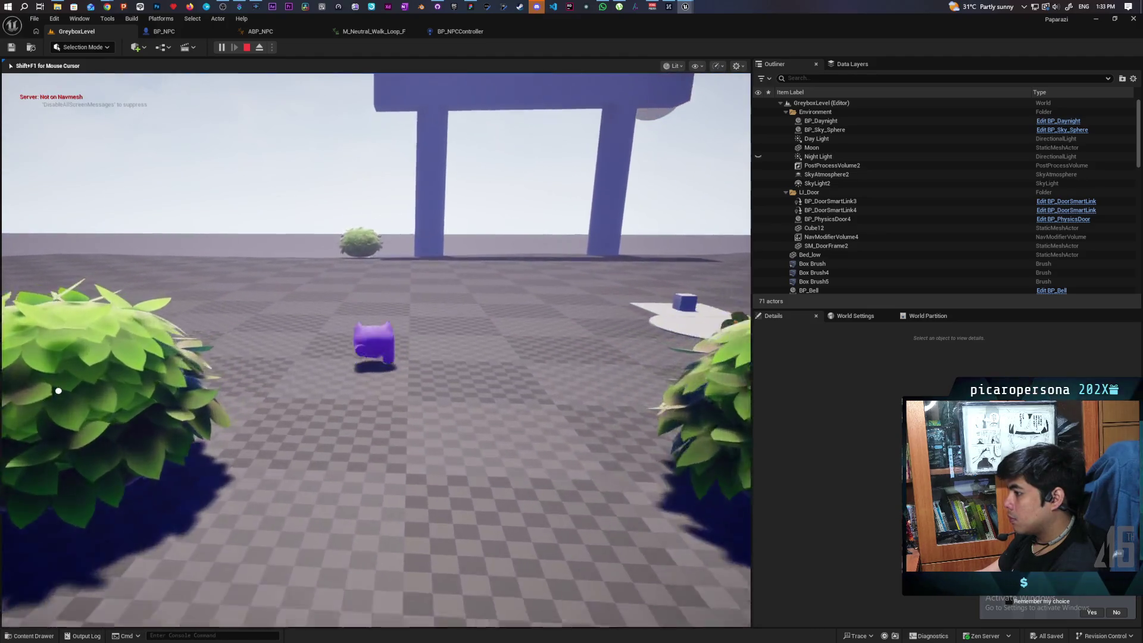
pyautogui.press('w')
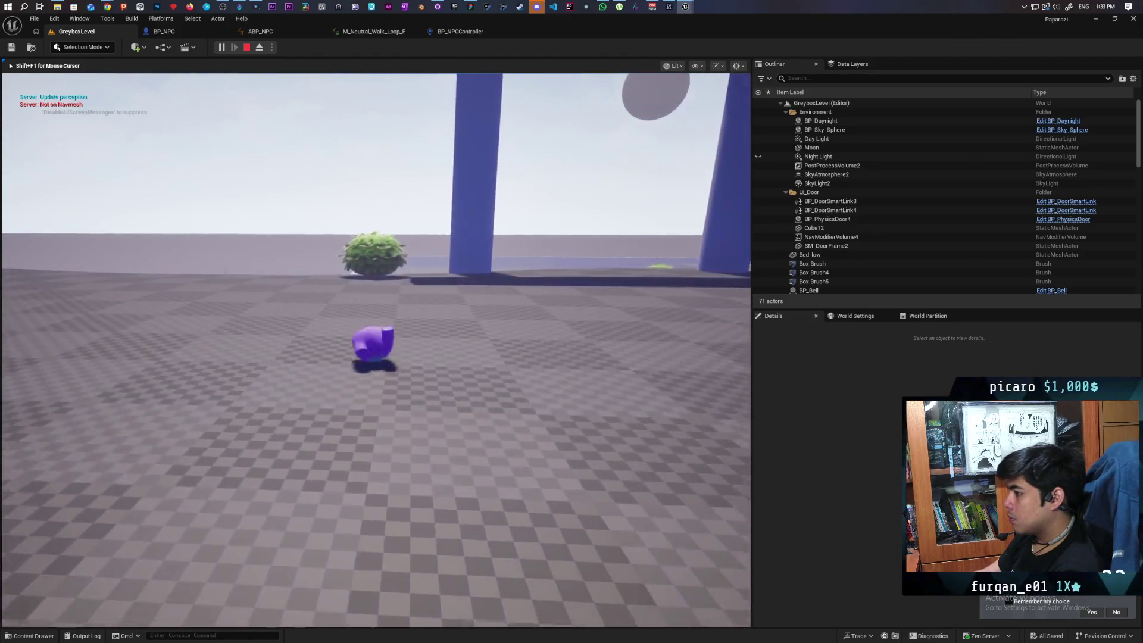
pyautogui.press('w')
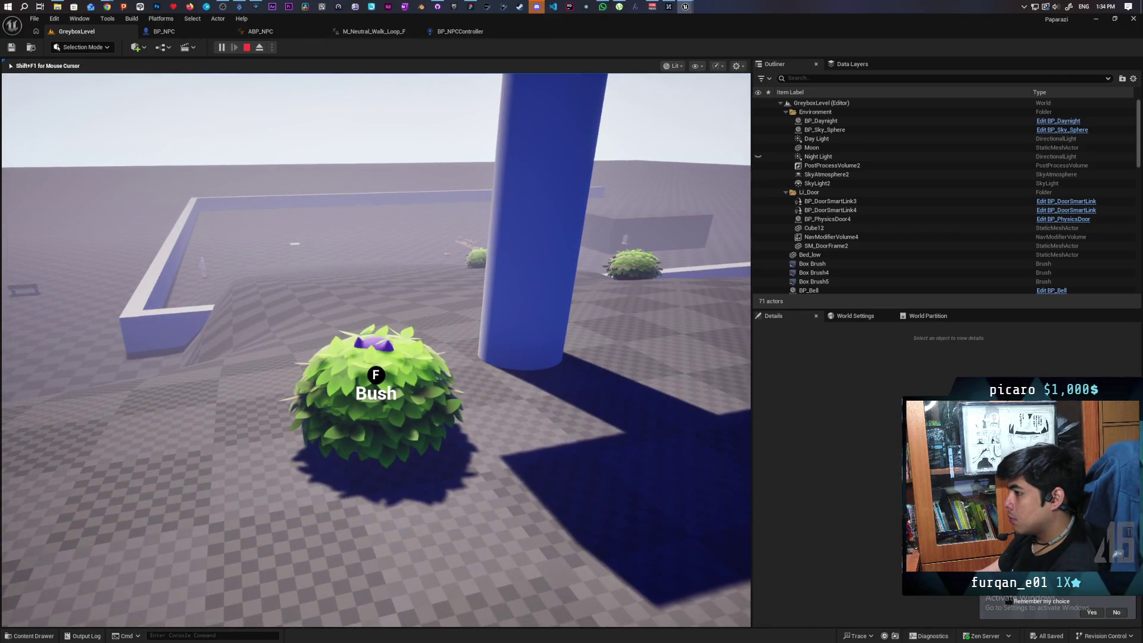
pyautogui.press('f')
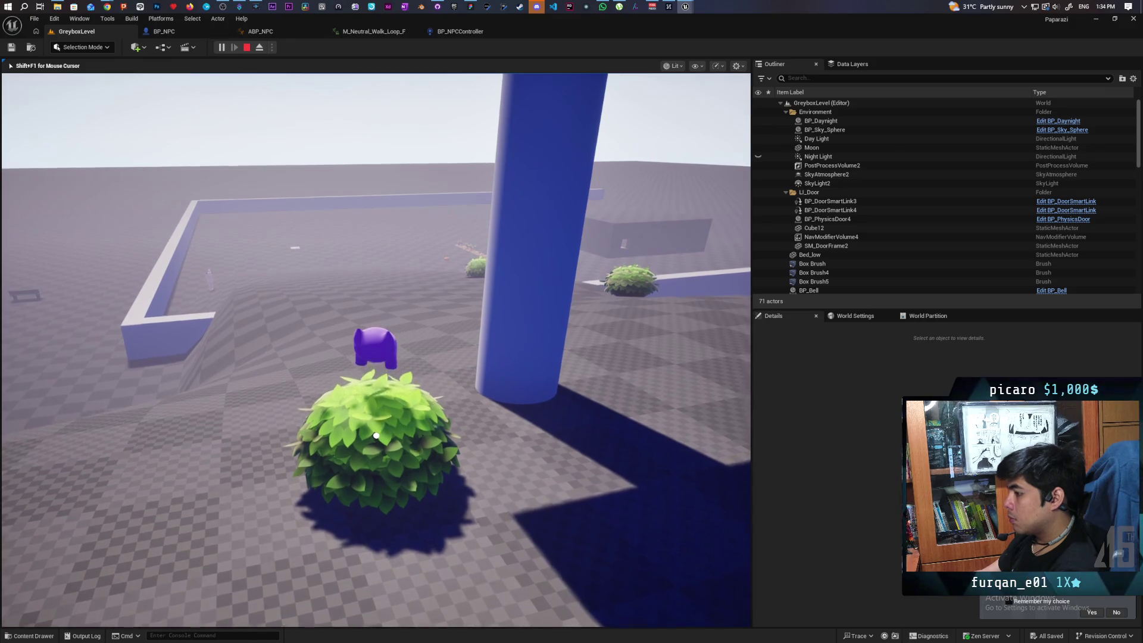
pyautogui.press('f')
pyautogui.press('w')
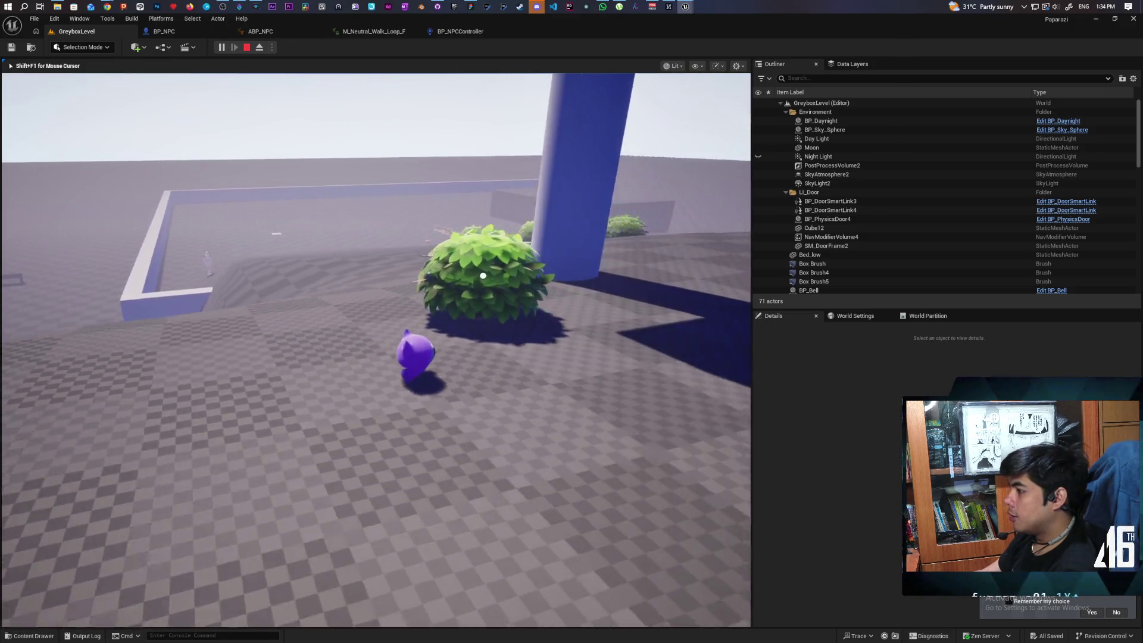
pyautogui.press('f')
pyautogui.press('f')
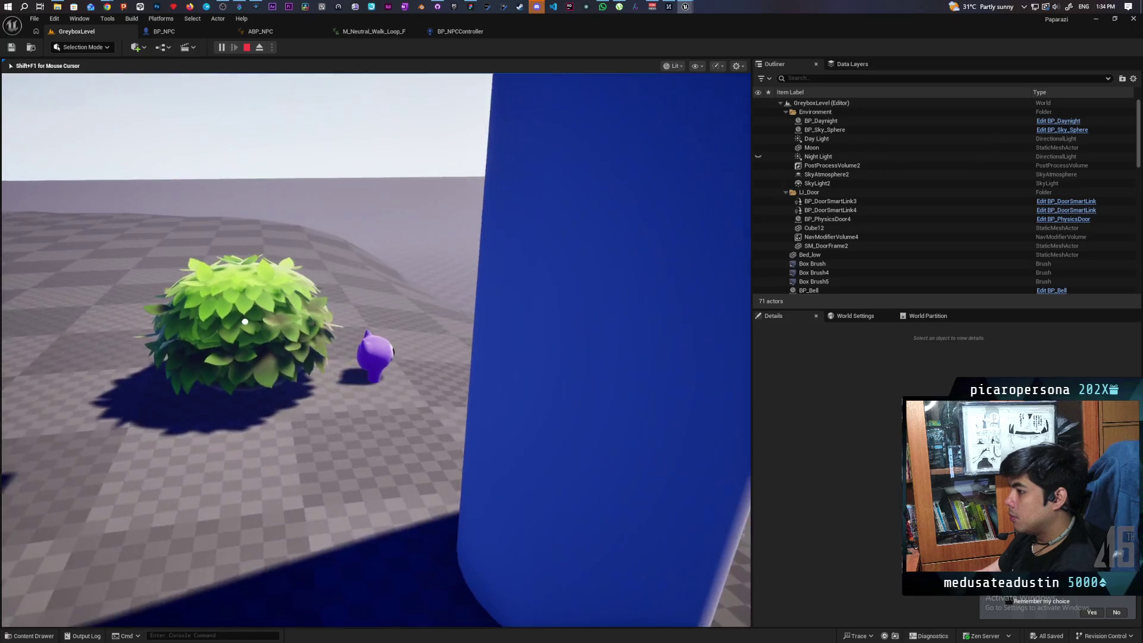
pyautogui.press('f')
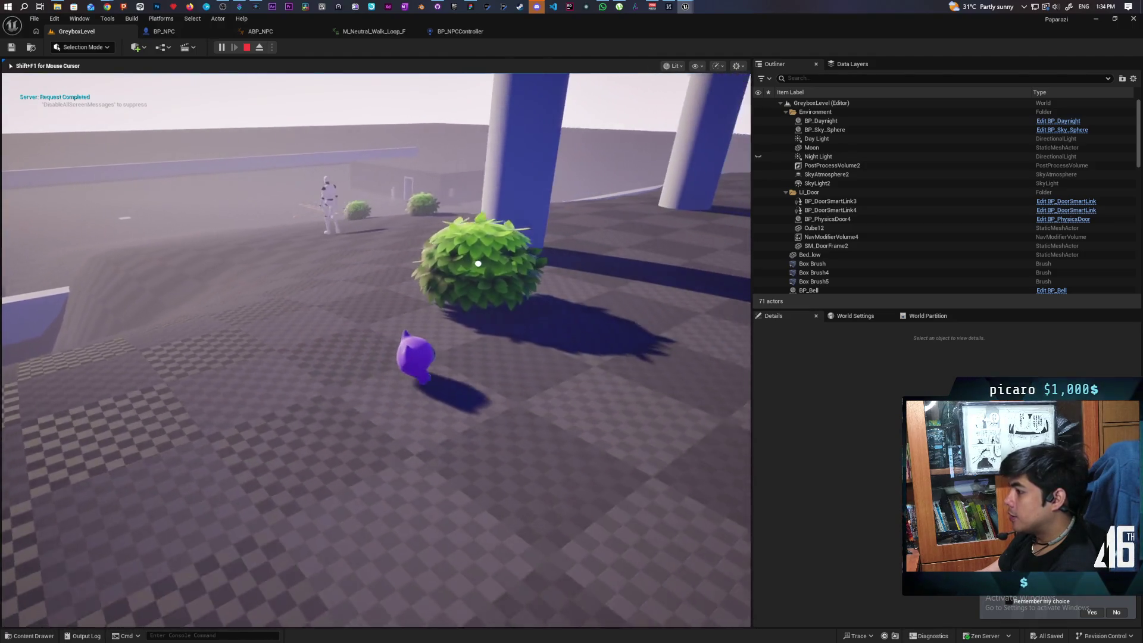
# Hide once more, step off the bush, stop the session and start a new playtest
pyautogui.press('f')
pyautogui.press('f')
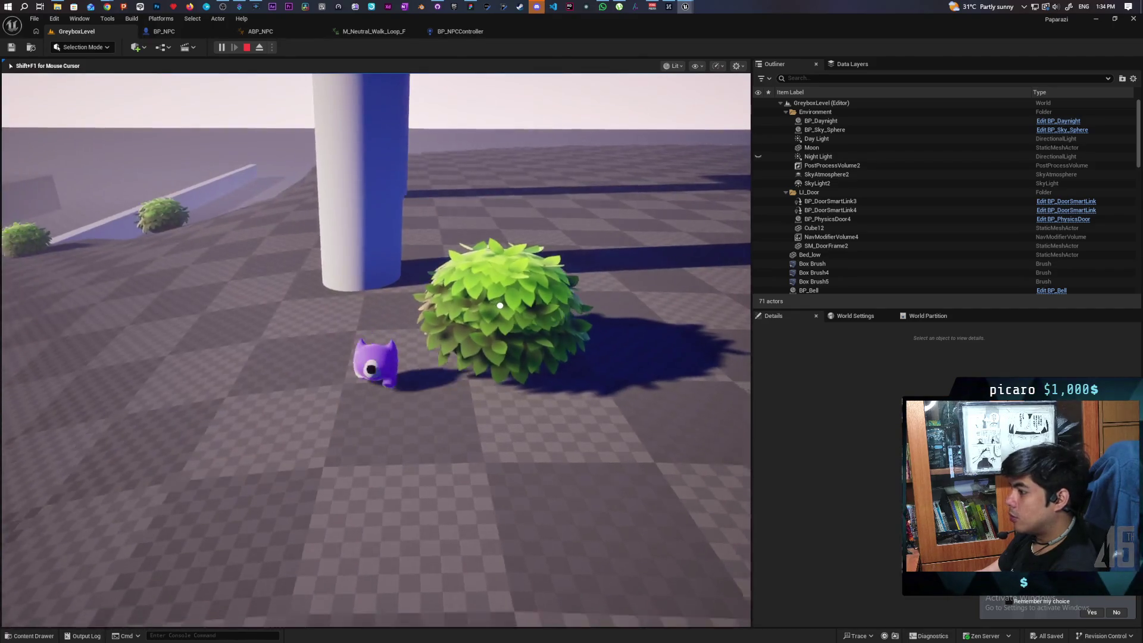
pyautogui.press('w')
pyautogui.press('a')
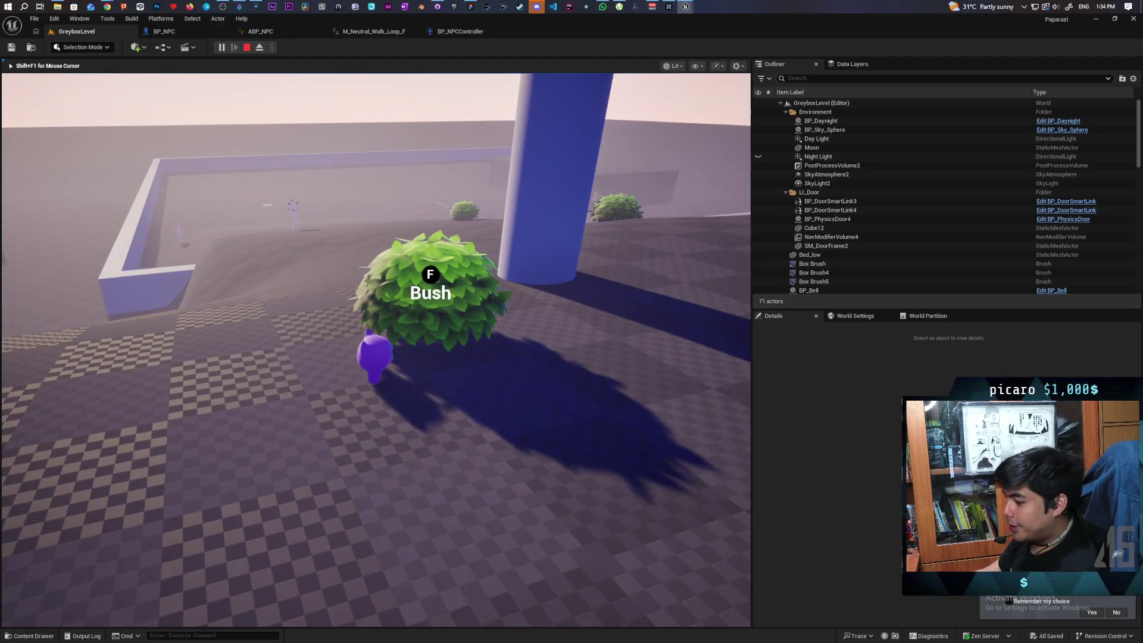
pyautogui.press('Escape')
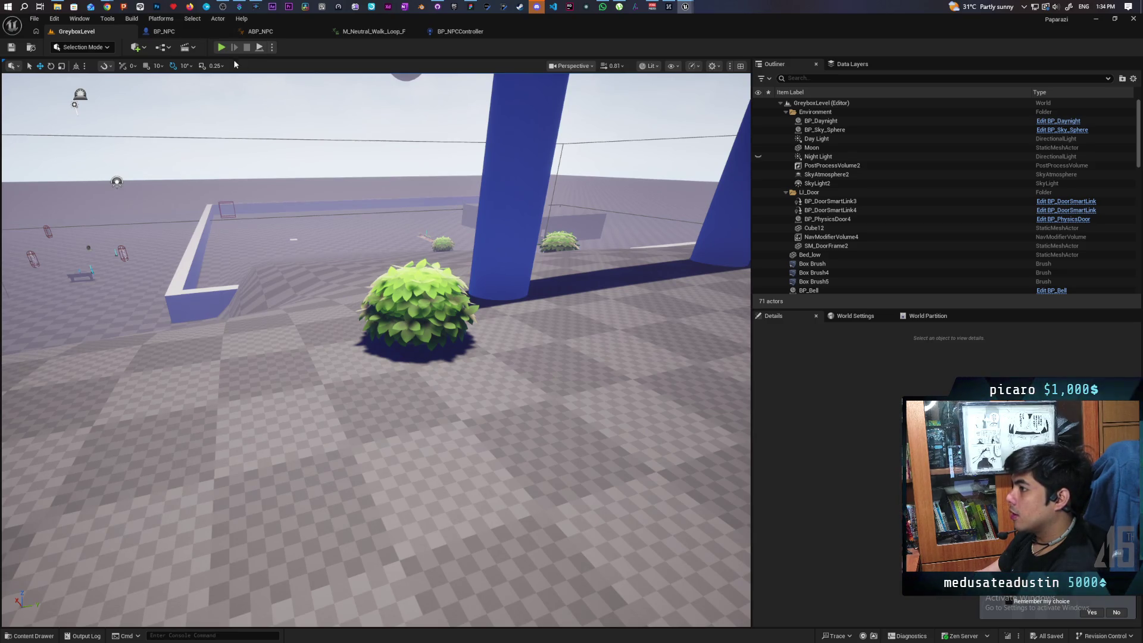
pyautogui.click(222, 47)
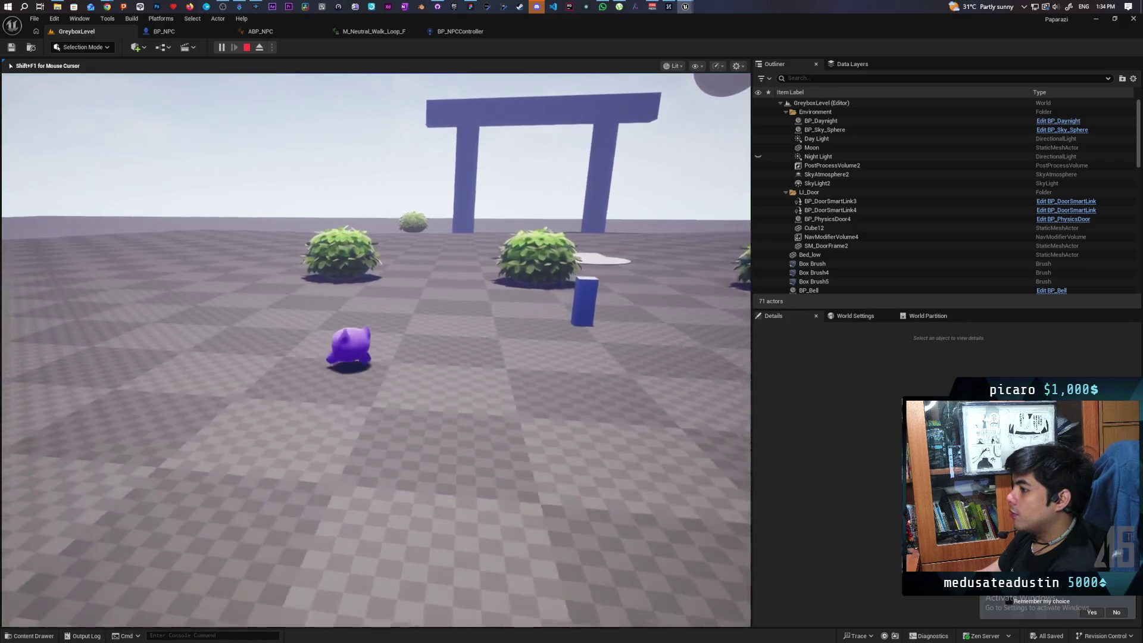
# Walk to the bush, hide with F, step off, then hide inside it again
pyautogui.press('w')
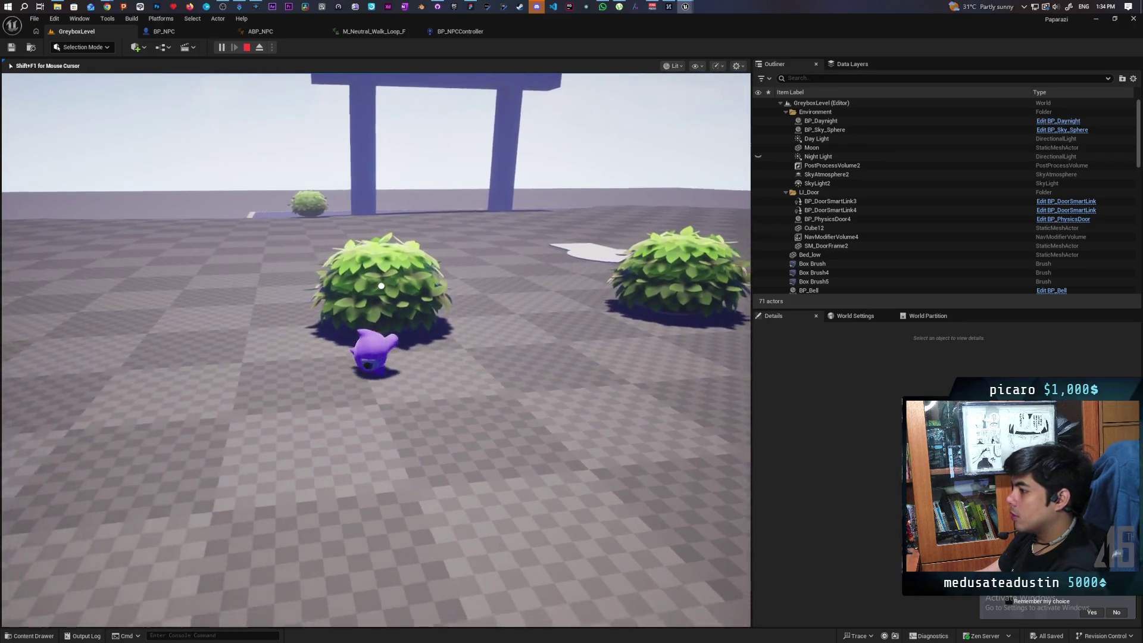
pyautogui.press('w')
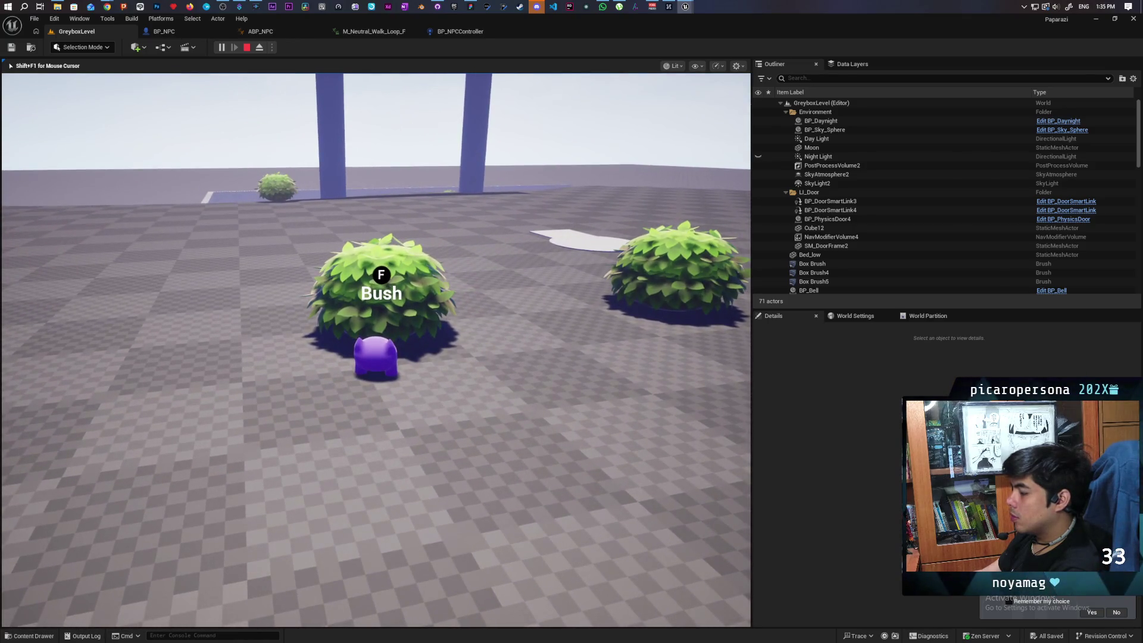
pyautogui.press('f')
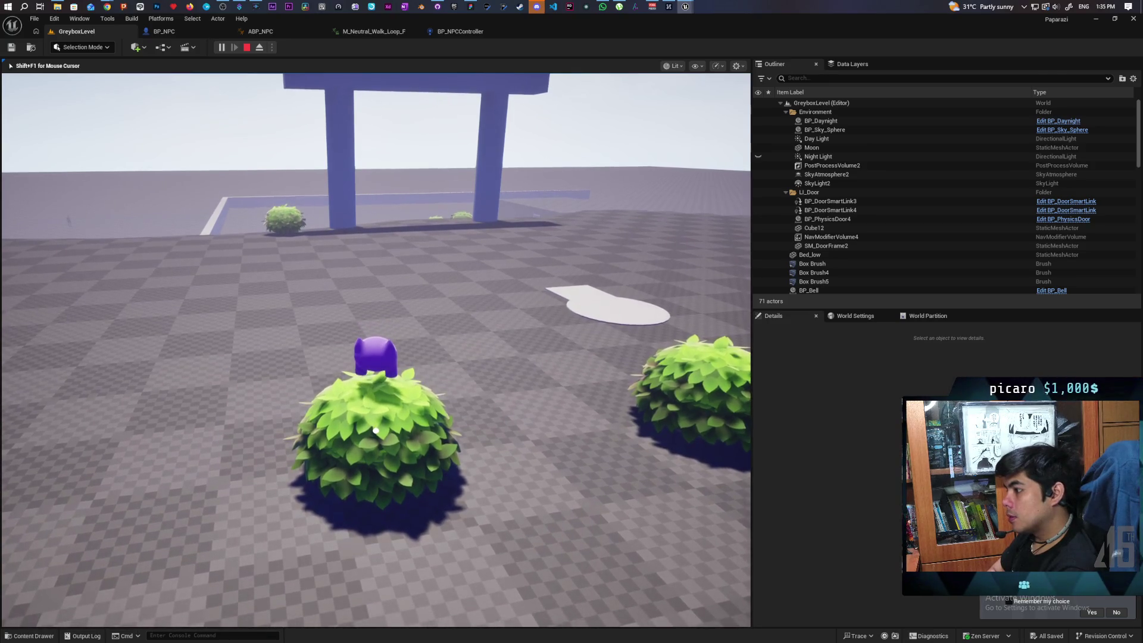
pyautogui.press('a')
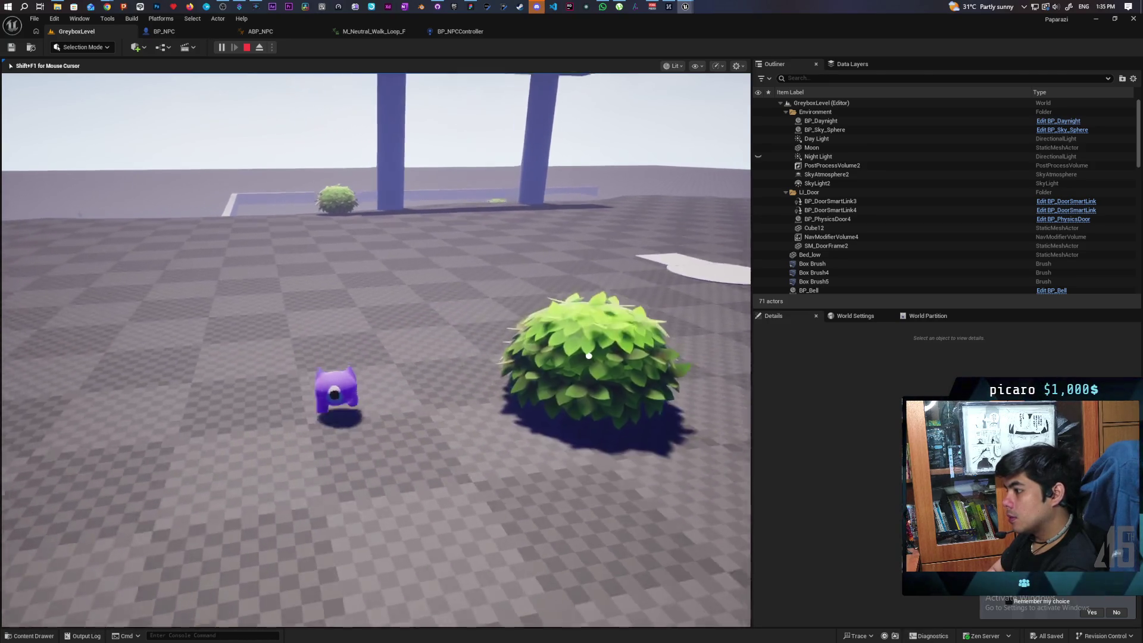
pyautogui.press('w')
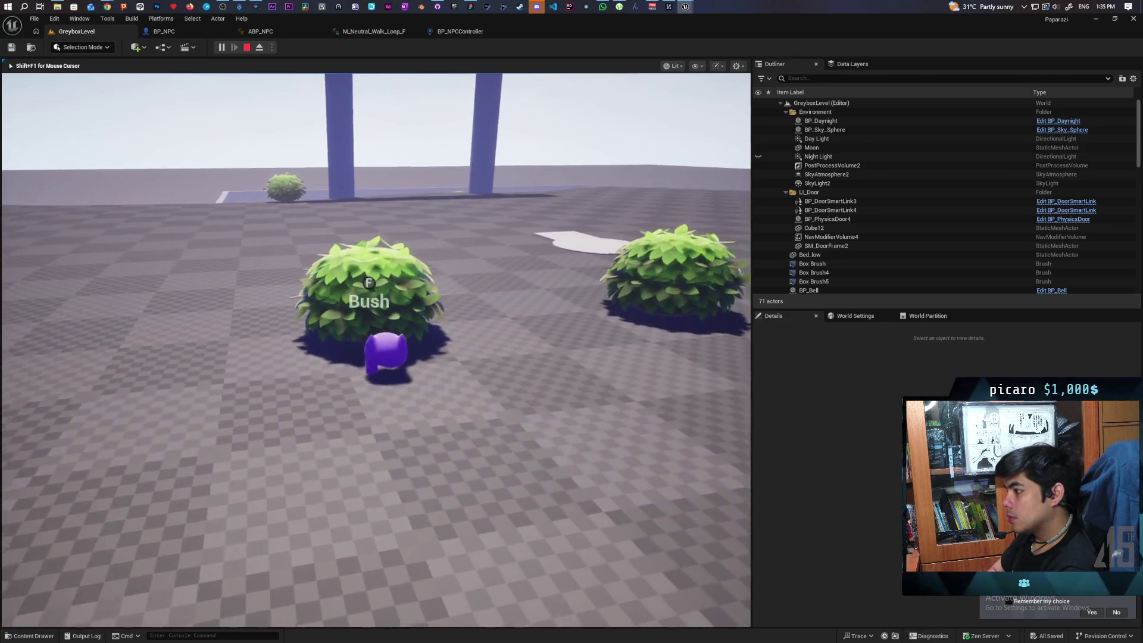
pyautogui.press('e')
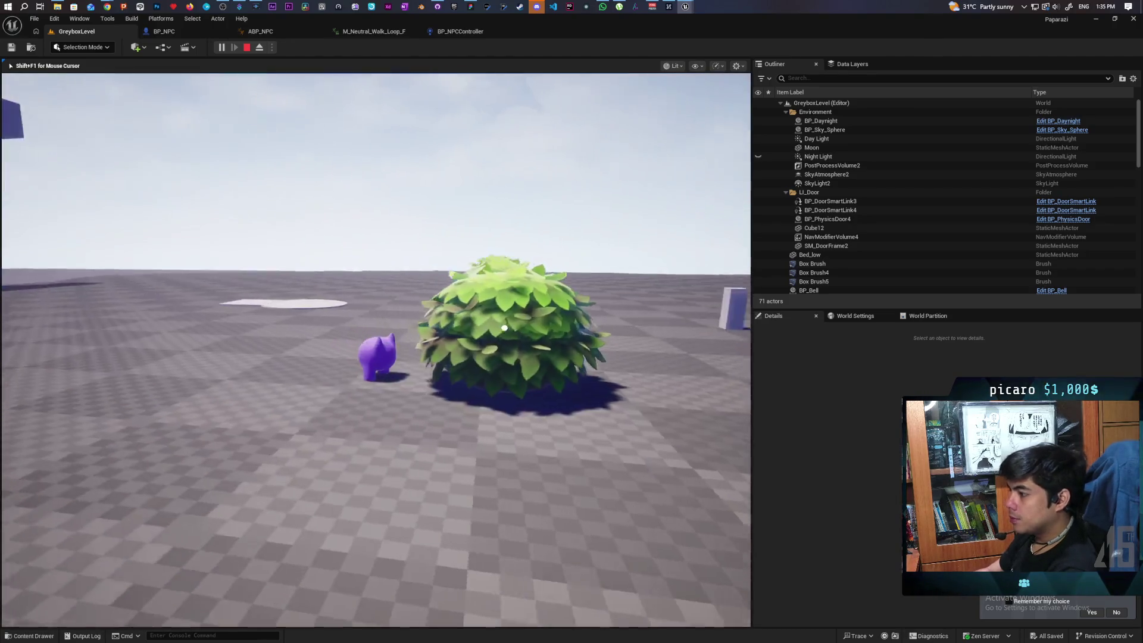
# Stop the playtest and show the BP_NPC Event Graph with the Content Drawer
pyautogui.press('Escape')
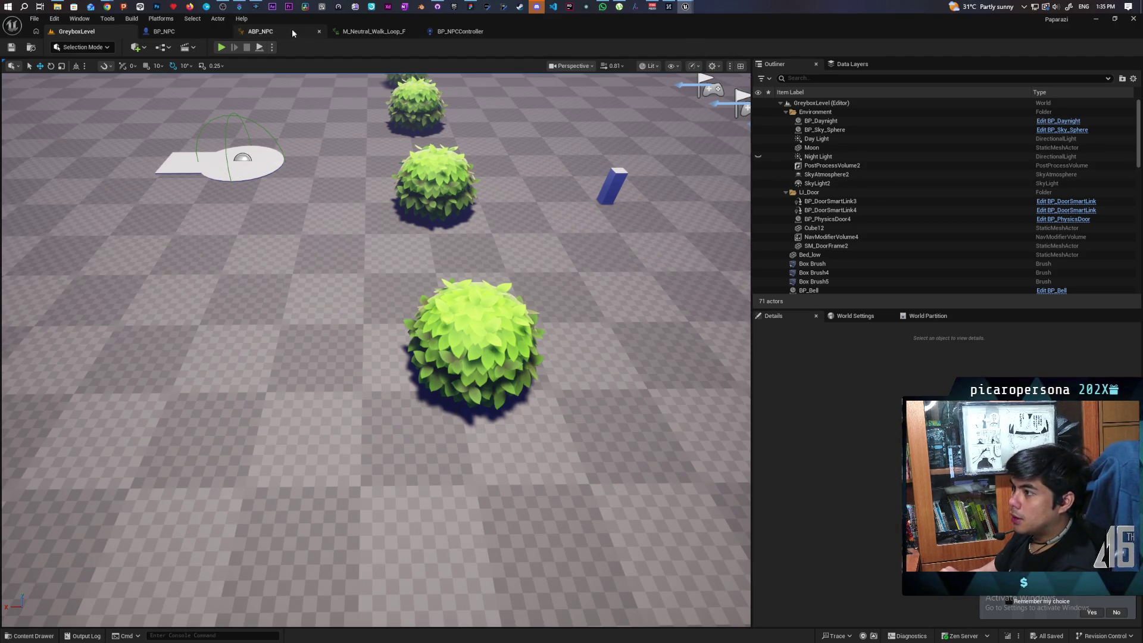
pyautogui.click(162, 32)
pyautogui.hotkey('ctrl', 'space')
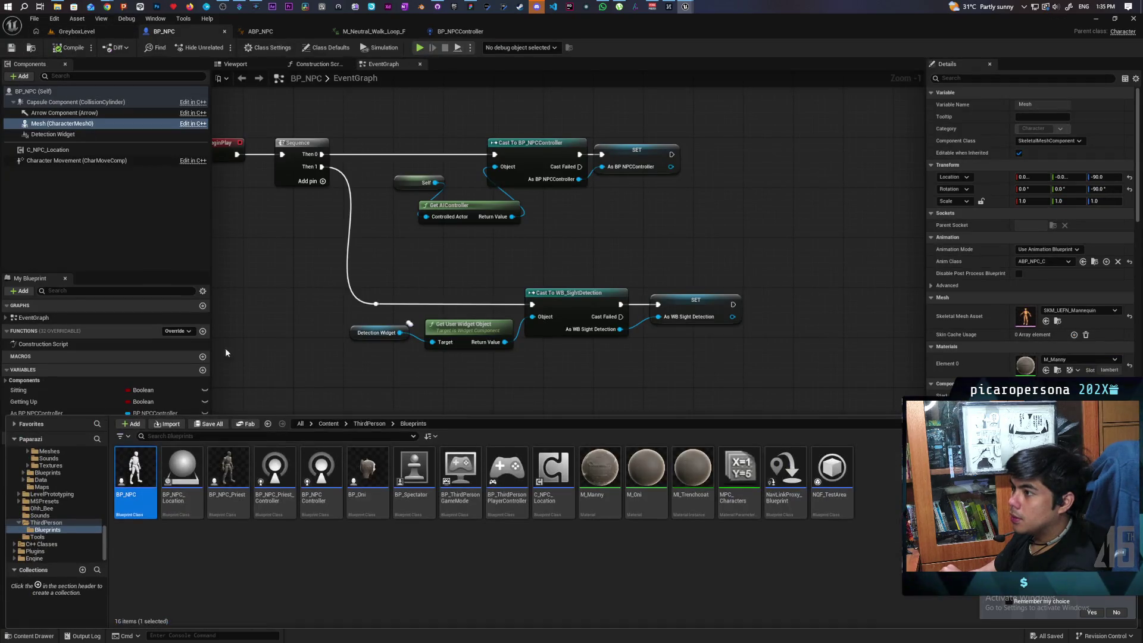
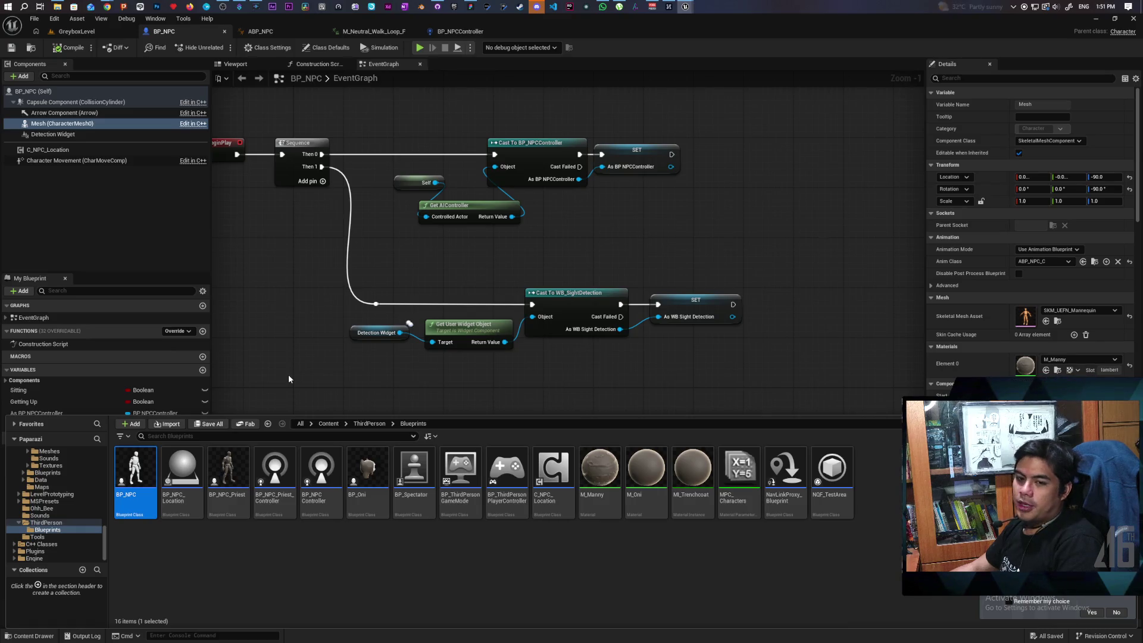
# Shift the lower Cast and SET sight-detection nodes to the left
pyautogui.moveTo(293, 250); pyautogui.dragTo(775, 310)
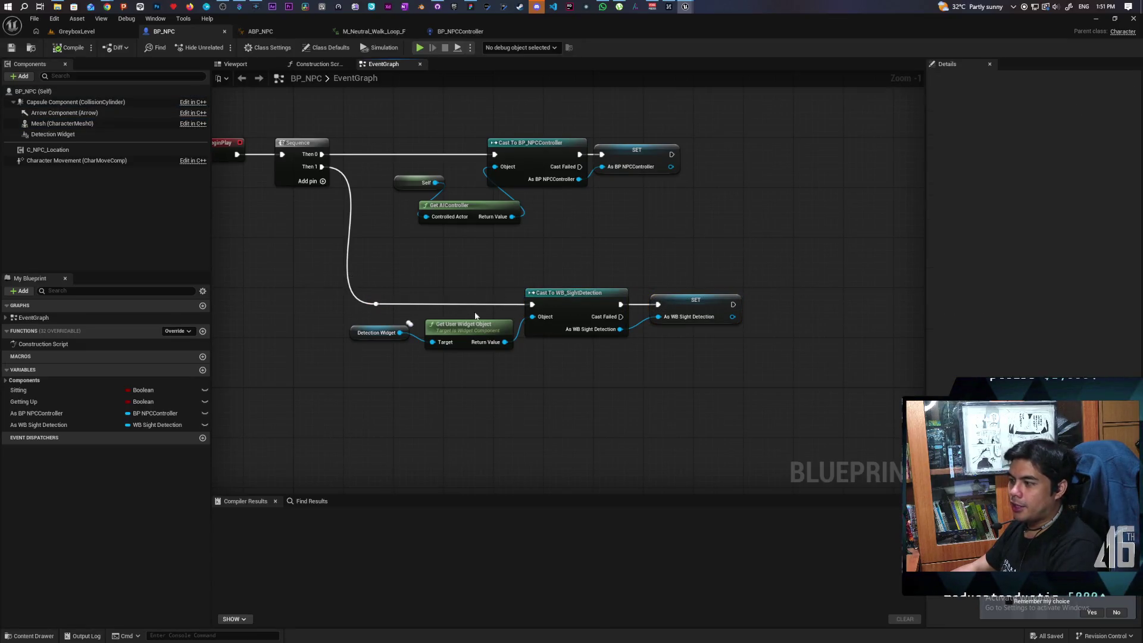
pyautogui.moveTo(395, 310); pyautogui.dragTo(734, 385)
pyautogui.moveTo(559, 297); pyautogui.dragTo(461, 298)
pyautogui.click(424, 256)
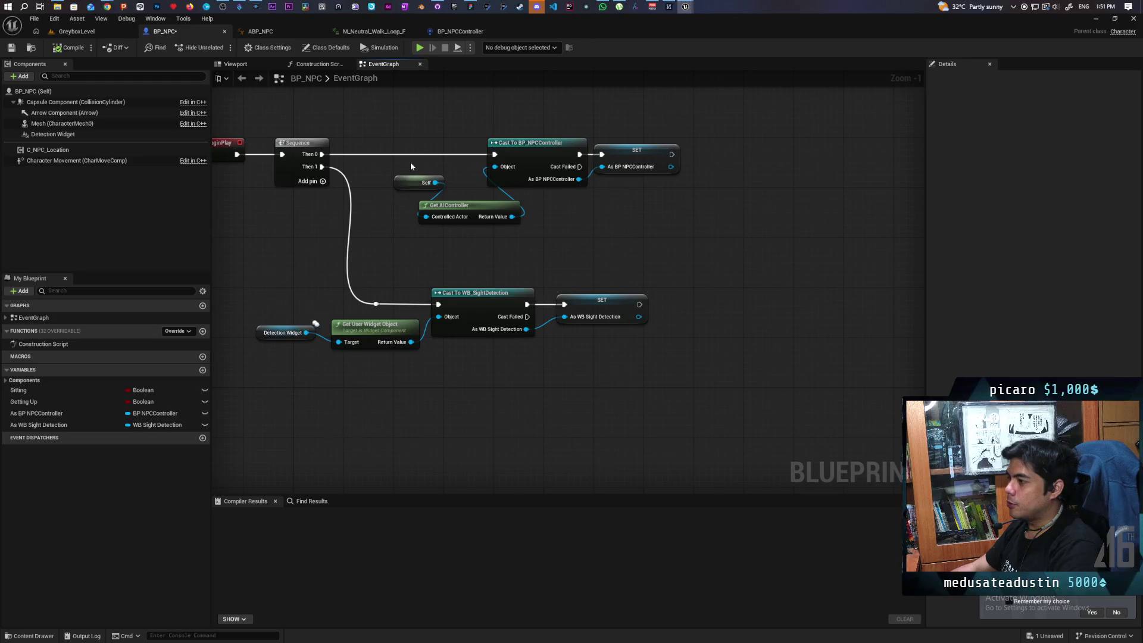
# Move the upper AI controller cast nodes left and save BP_NPC
pyautogui.moveTo(403, 133); pyautogui.dragTo(683, 210)
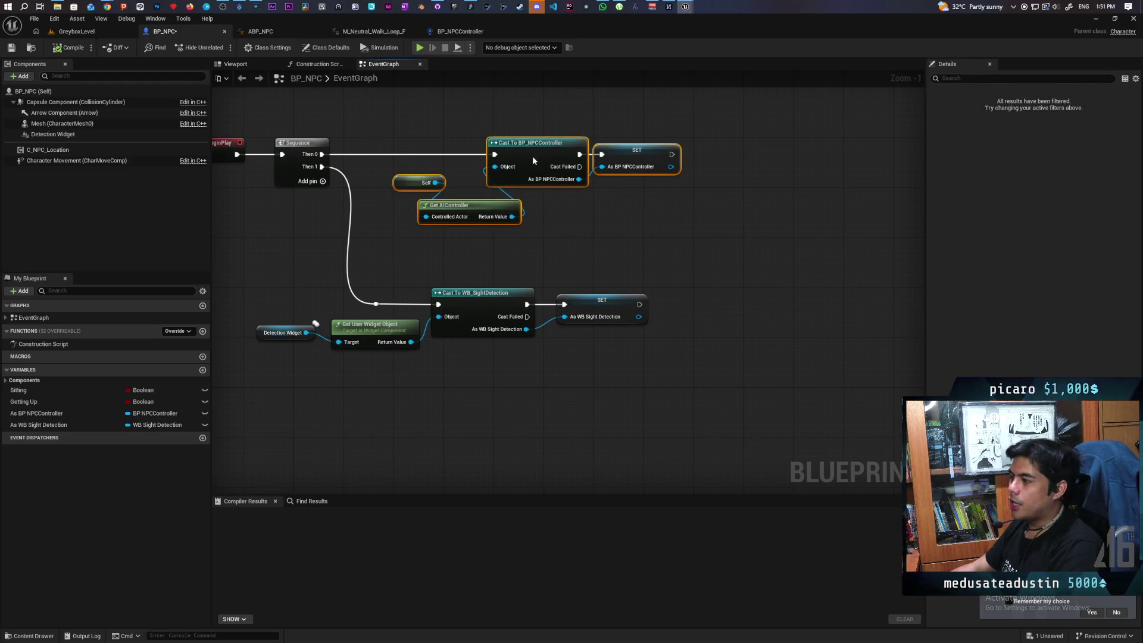
pyautogui.moveTo(532, 155); pyautogui.dragTo(503, 156)
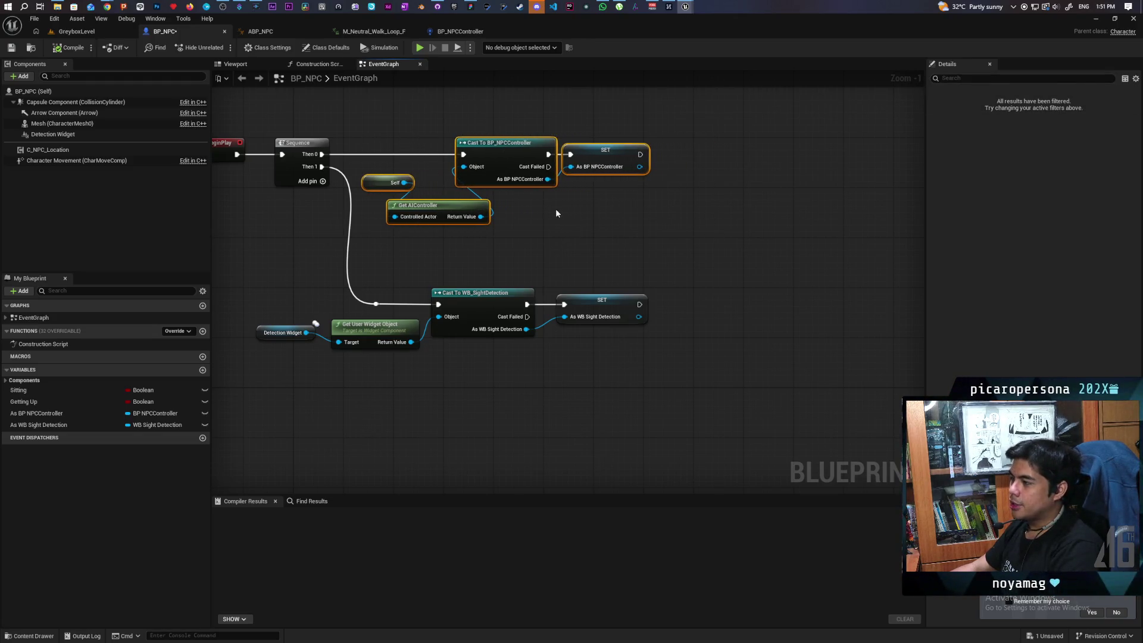
pyautogui.click(568, 233)
pyautogui.hotkey('ctrl', 's')
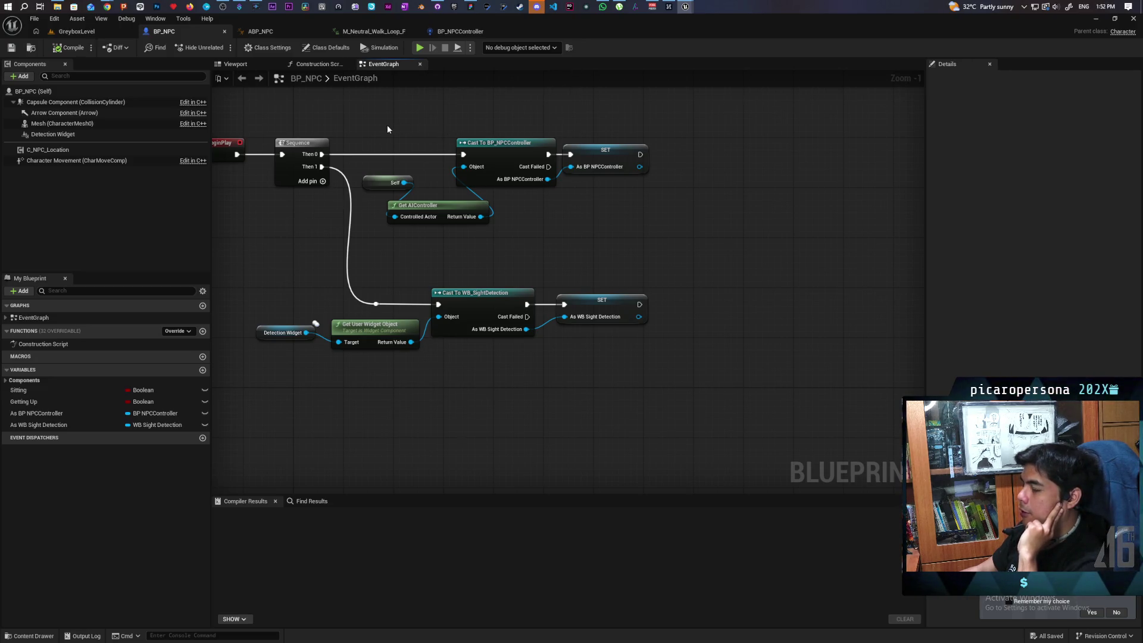
# Marquee over the upper BeginPlay controller nodes to inspect them, then deselect
pyautogui.moveTo(387, 129)
pyautogui.mouseDown()
pyautogui.moveTo(662, 280)
pyautogui.moveTo(669, 251)
pyautogui.mouseUp()
pyautogui.click(669, 251)
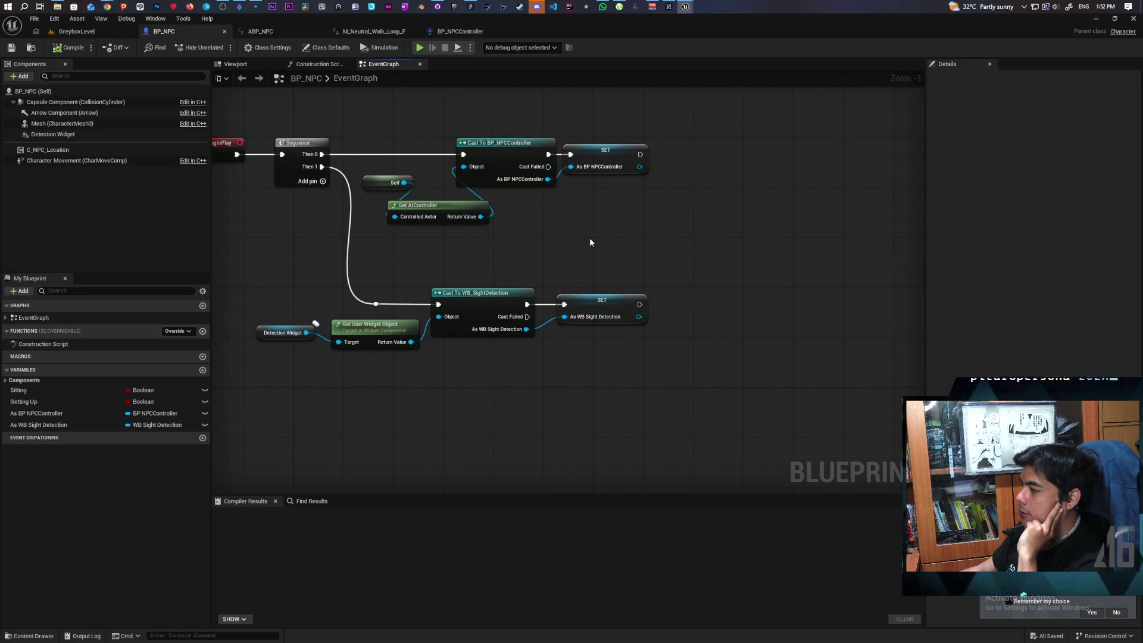
pyautogui.moveTo(361, 113); pyautogui.dragTo(662, 247)
pyautogui.click(662, 248)
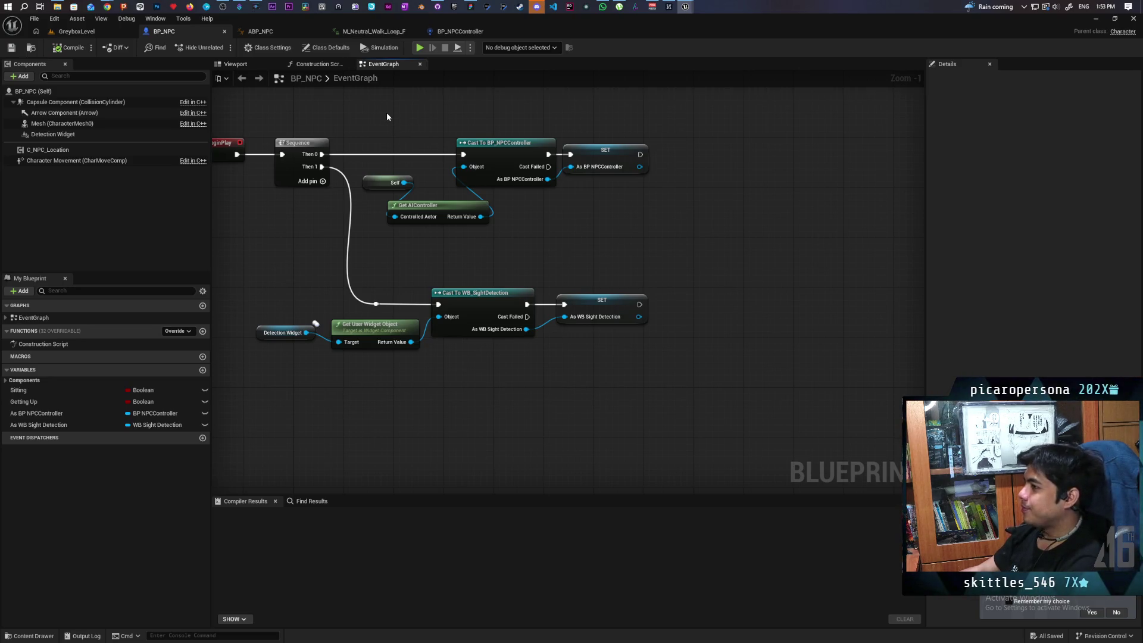
# Switch to the GreyboxLevel tab, then to the BP_NPCController blueprint
pyautogui.click(84, 34)
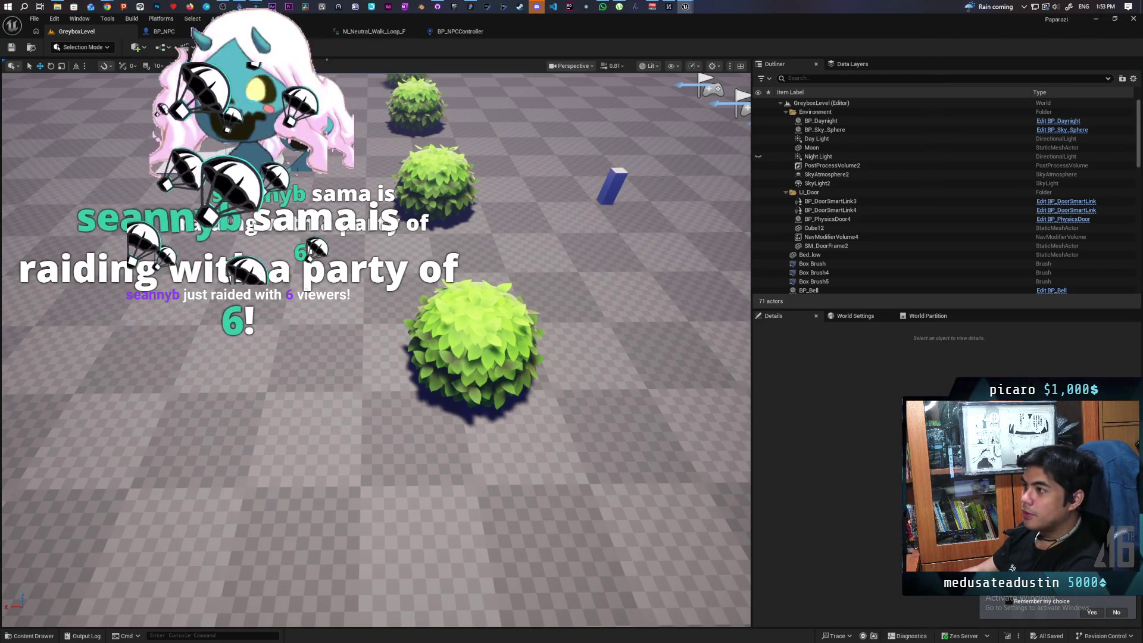
pyautogui.click(469, 30)
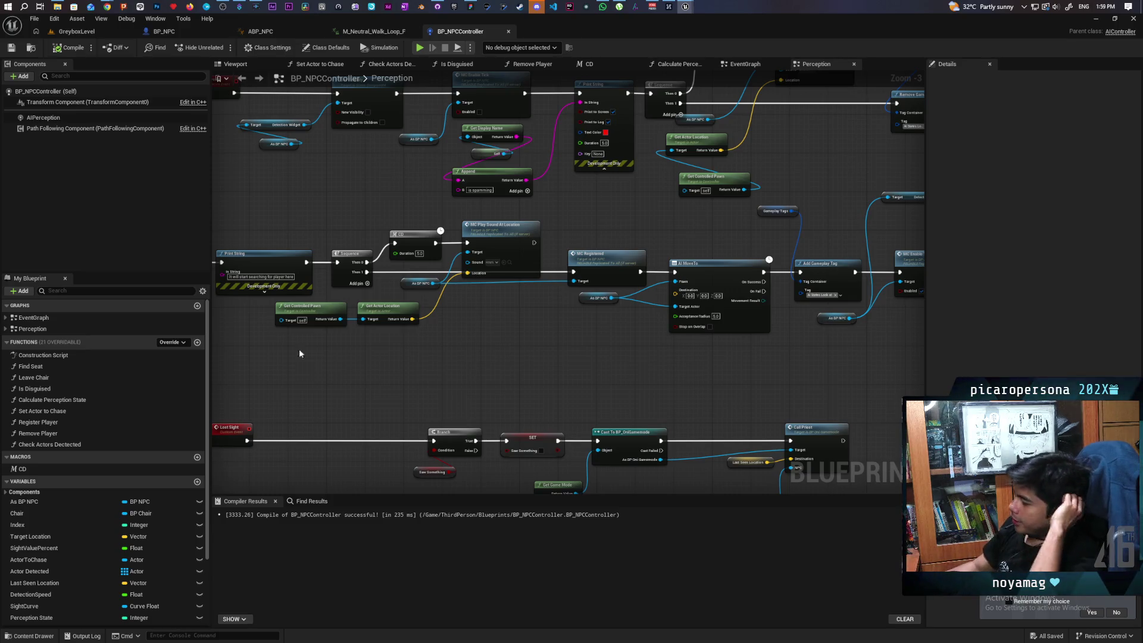
# Switch over to the Paparazzi to-do whiteboard in the browser
pyautogui.click(470, 6)
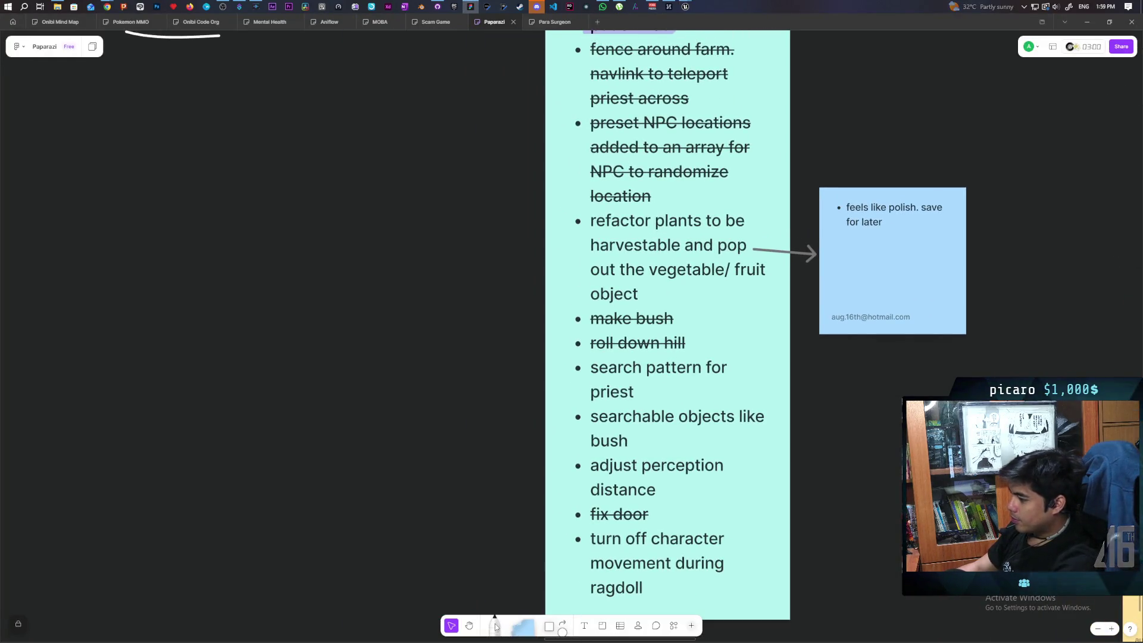
# Pick the white freehand pen and write a 5 on the canvas
pyautogui.click(494, 625)
pyautogui.click(661, 602)
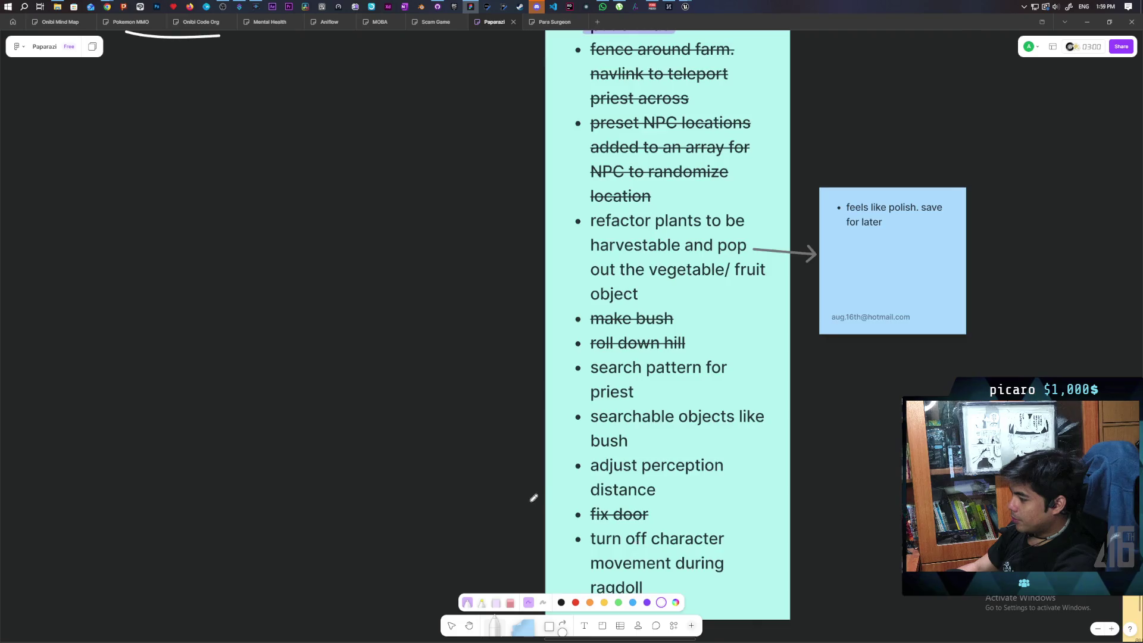
pyautogui.hscroll(-5, 532, 496)
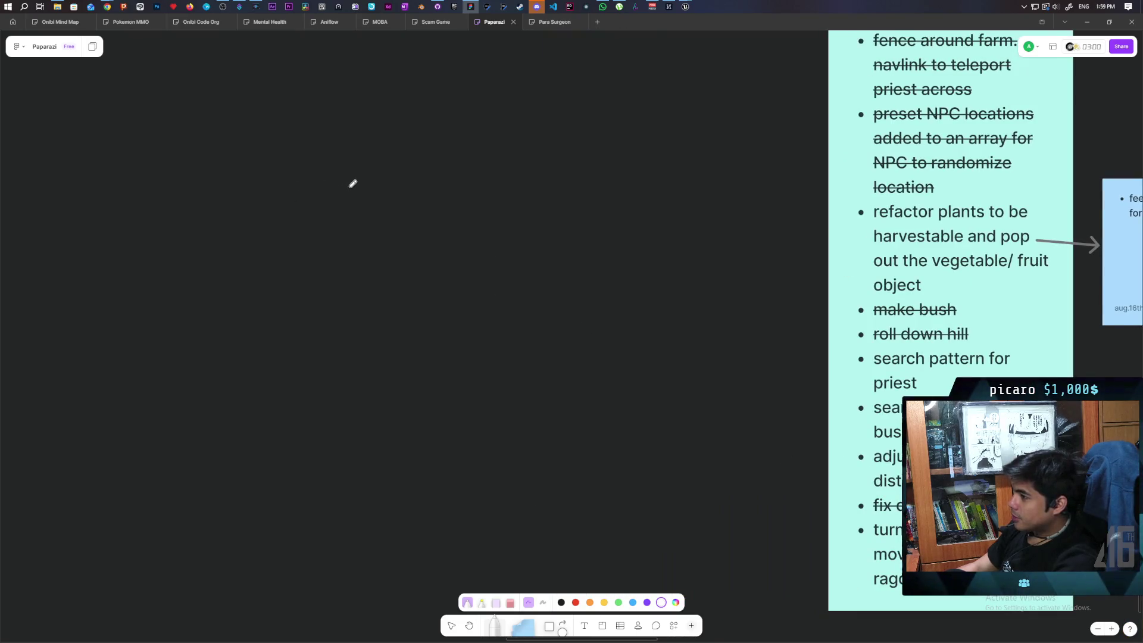
pyautogui.moveTo(352, 184)
pyautogui.mouseDown()
pyautogui.moveTo(338, 215)
pyautogui.moveTo(386, 203)
pyautogui.moveTo(438, 211)
pyautogui.mouseUp()
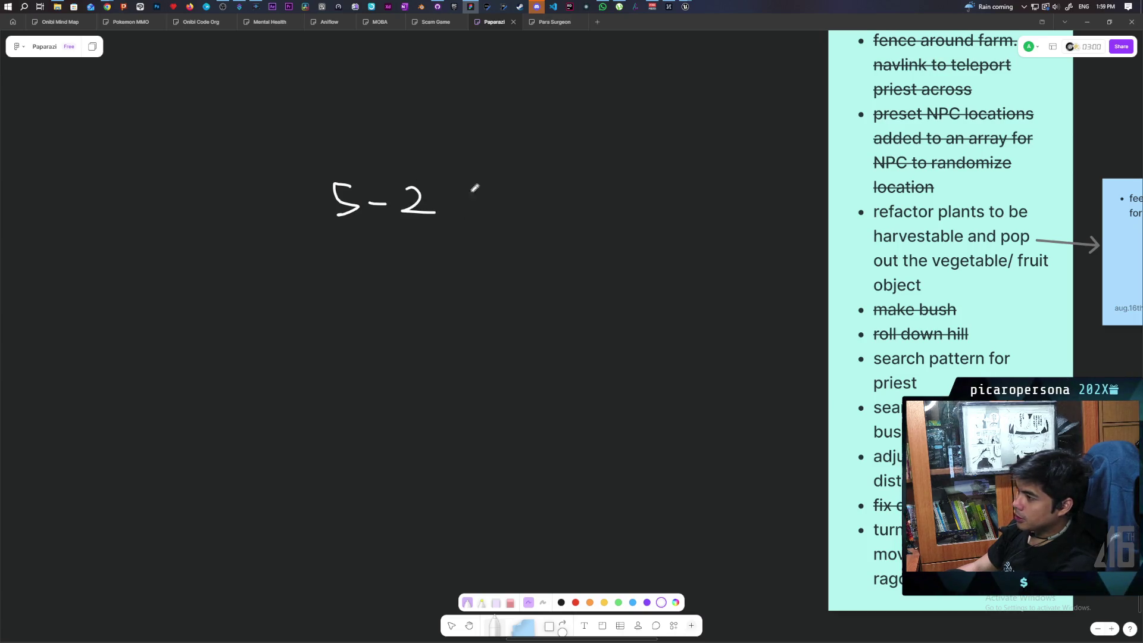
# Pan to the 5-2 note and draw '4 →' and '12' to its left
pyautogui.scroll(1, 437, 268)
pyautogui.scroll(1, 481, 281)
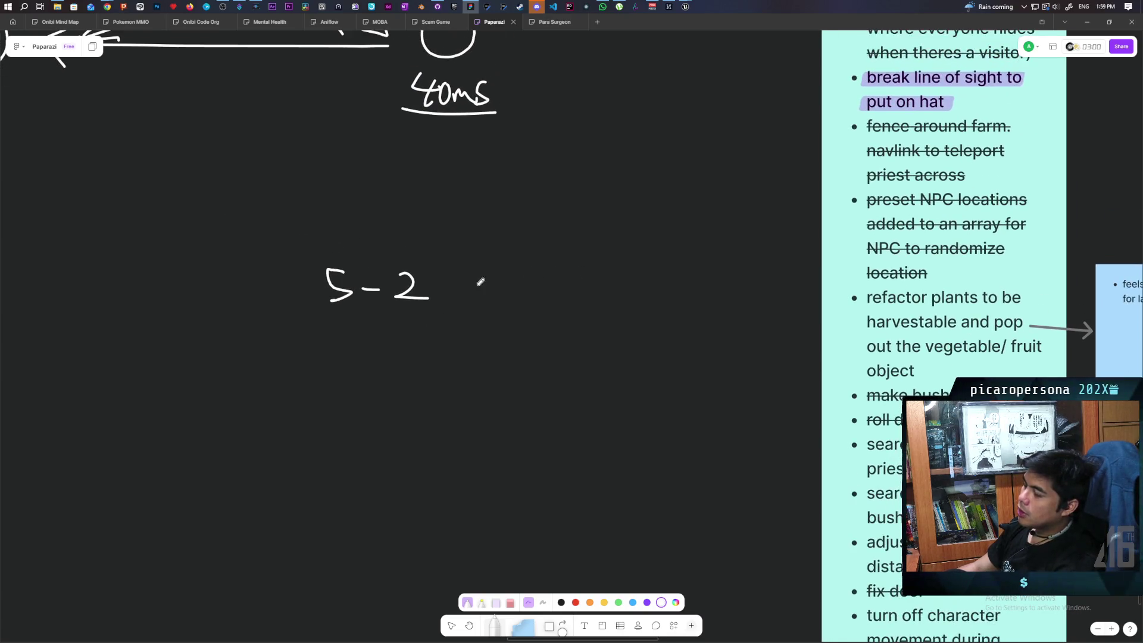
pyautogui.hscroll(-3, 571, 350)
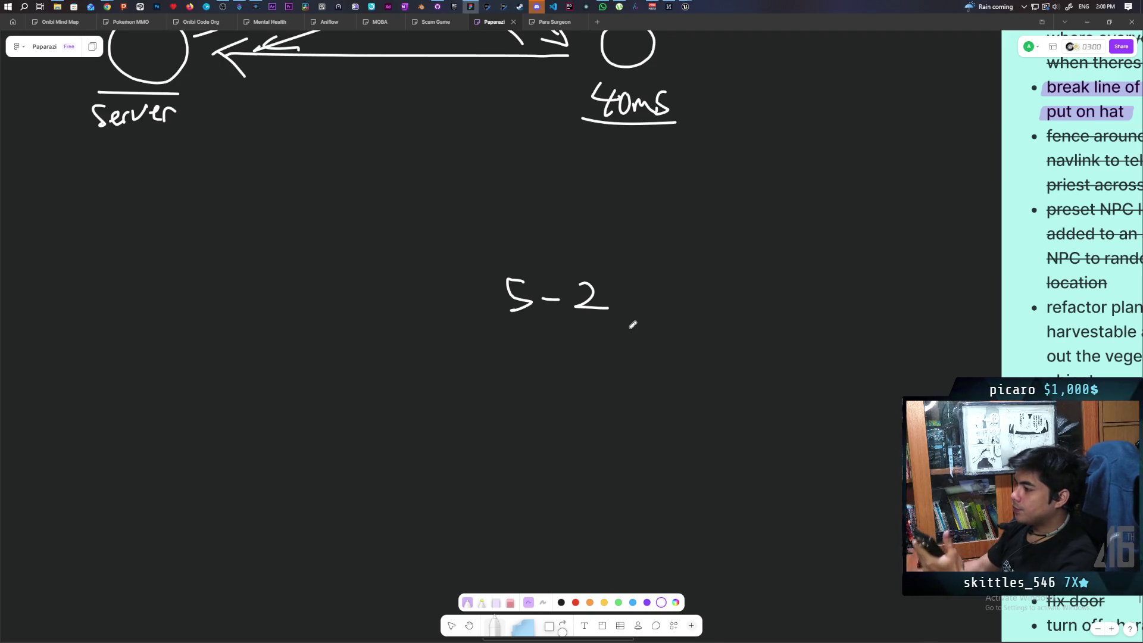
pyautogui.moveTo(480, 378); pyautogui.dragTo(717, 375)
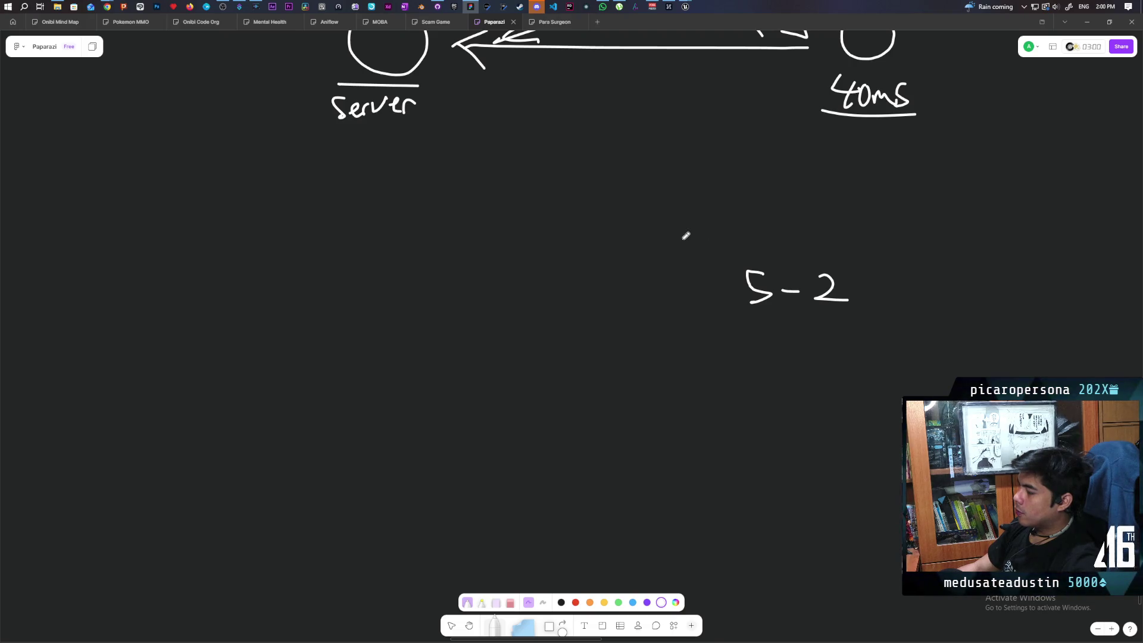
pyautogui.moveTo(692, 229)
pyautogui.mouseDown()
pyautogui.moveTo(702, 250)
pyautogui.moveTo(692, 259)
pyautogui.moveTo(747, 252)
pyautogui.moveTo(749, 240)
pyautogui.mouseUp()
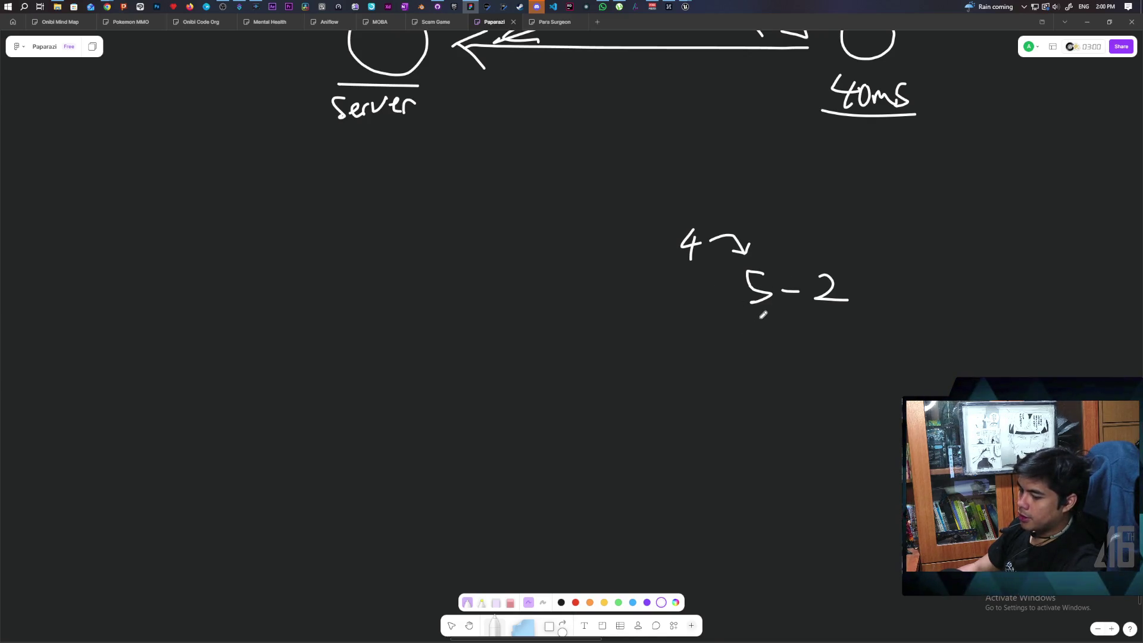
pyautogui.hscroll(-5, 763, 314)
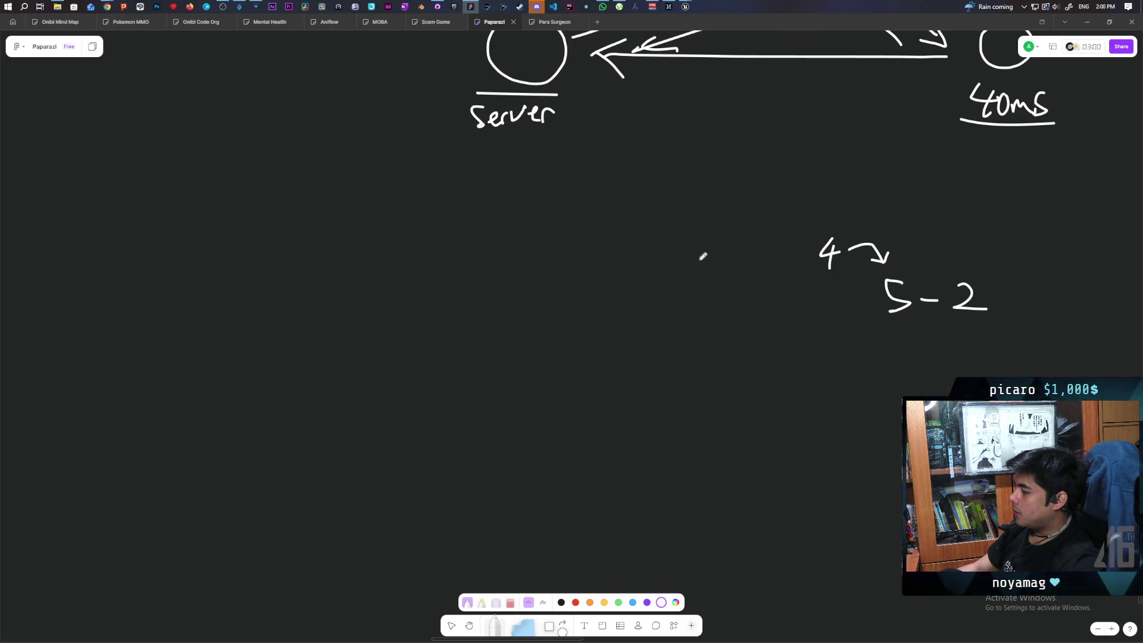
pyautogui.moveTo(712, 243)
pyautogui.mouseDown()
pyautogui.moveTo(710, 274)
pyautogui.moveTo(799, 247)
pyautogui.mouseUp()
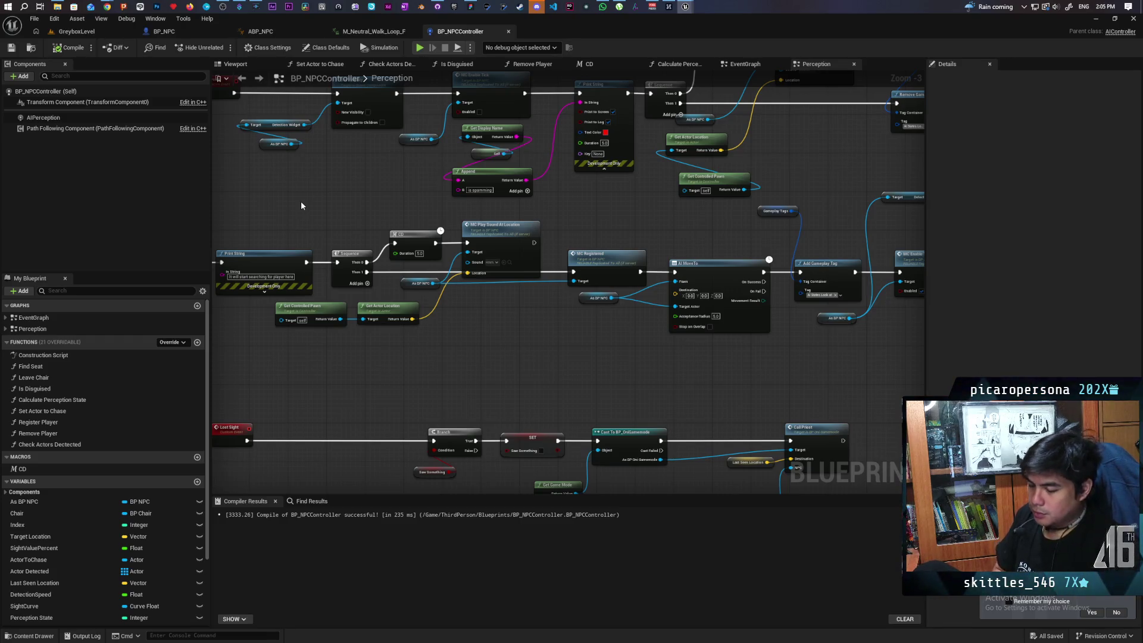
# Show the GreyboxLevel level viewport
pyautogui.click(76, 31)
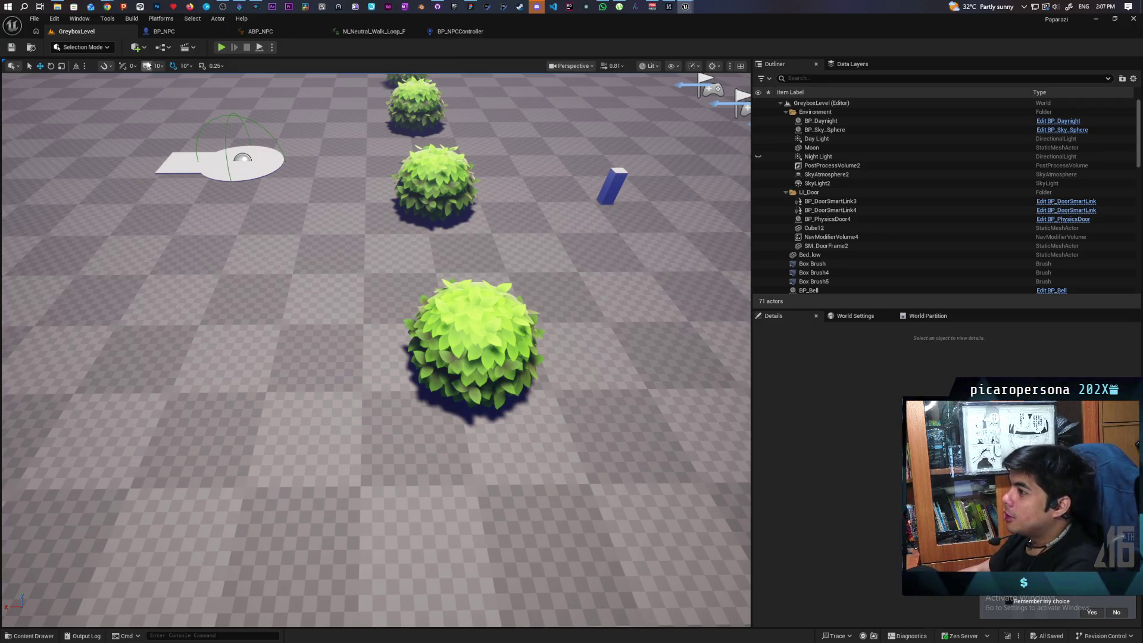
# Bring up BP_NPC, locate it in the Content Browser, and open BP_Oni
pyautogui.click(164, 31)
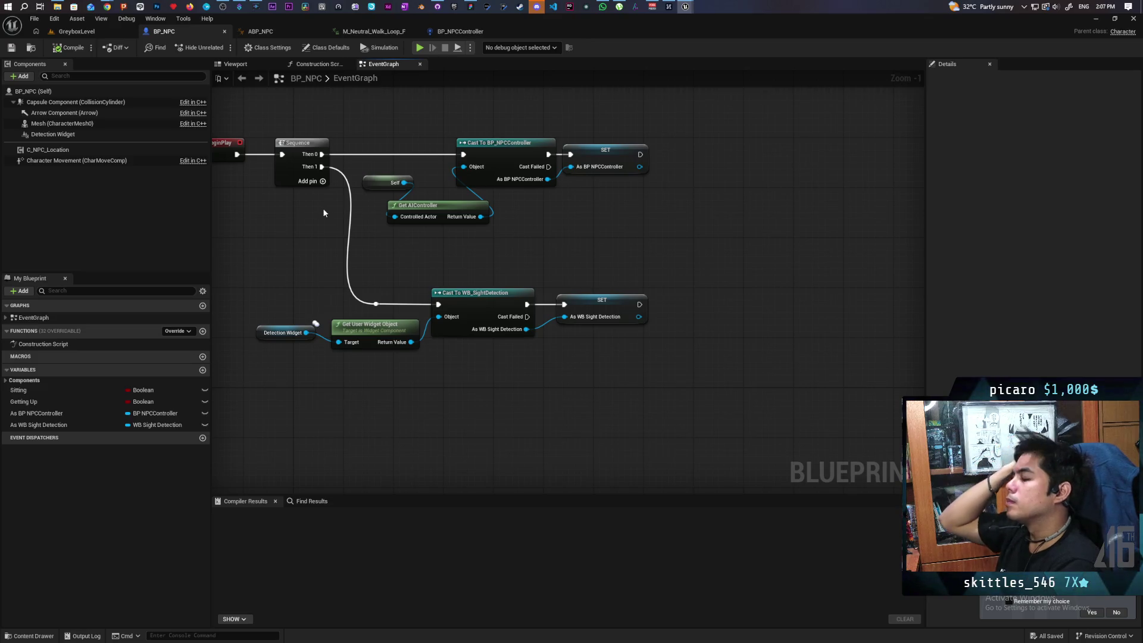
pyautogui.click(26, 48)
pyautogui.click(356, 462)
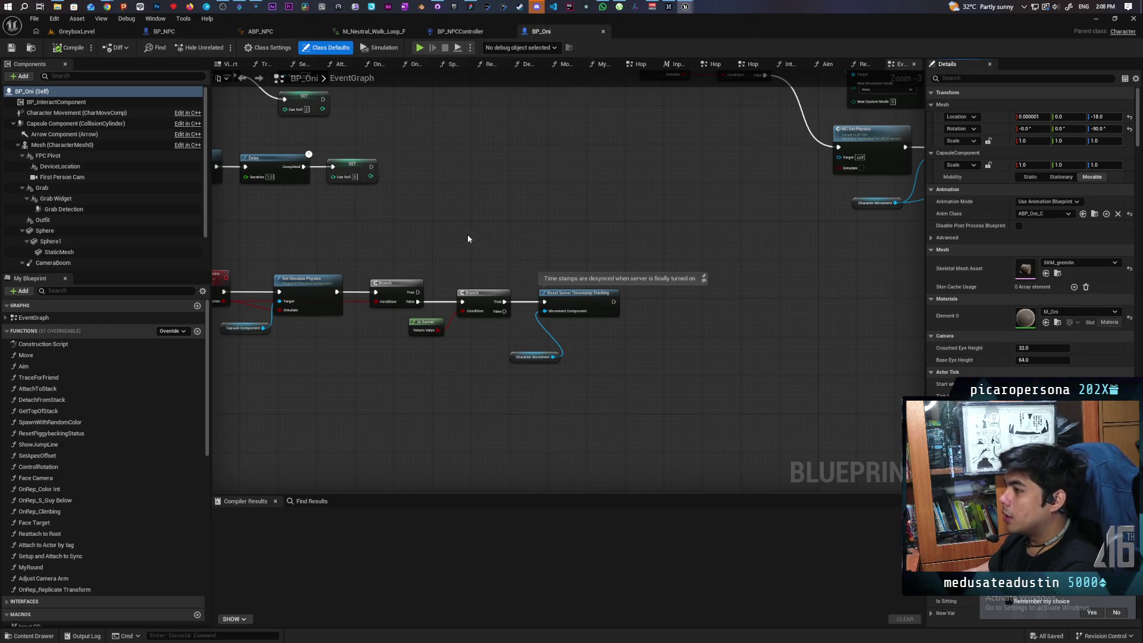
# Pan BP_Oni's Event Graph to reveal its comment boxes, briefly checking GreyboxLevel
pyautogui.scroll(-3, 467, 239)
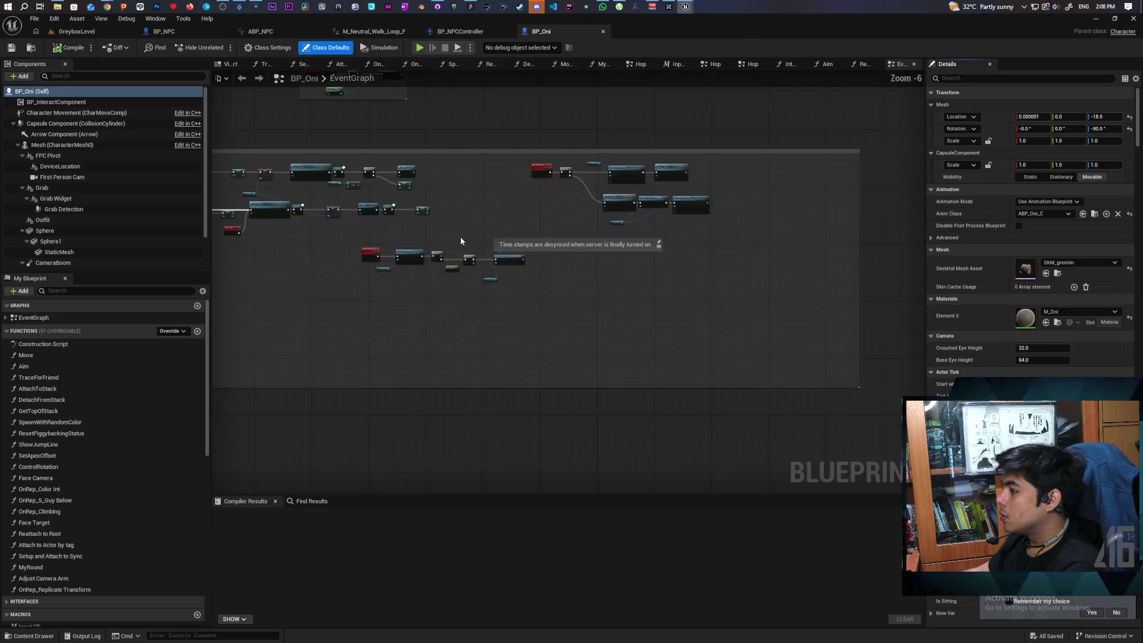
pyautogui.scroll(6, 576, 225)
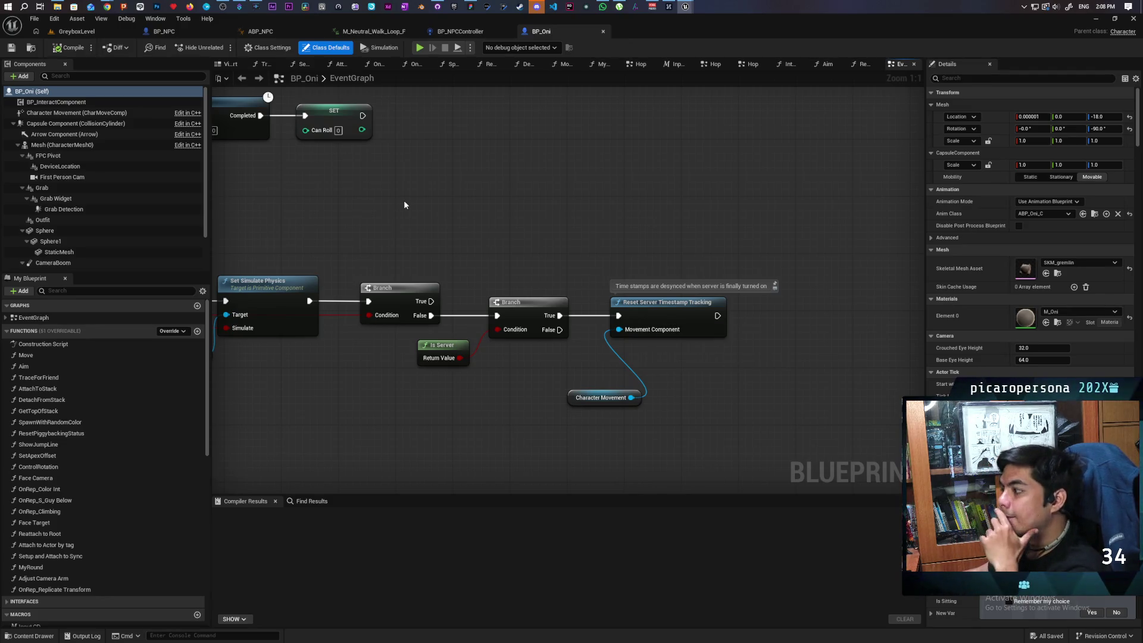
pyautogui.scroll(-3, 427, 212)
pyautogui.moveTo(413, 214)
pyautogui.mouseDown()
pyautogui.moveTo(416, 266)
pyautogui.moveTo(414, 235)
pyautogui.mouseUp()
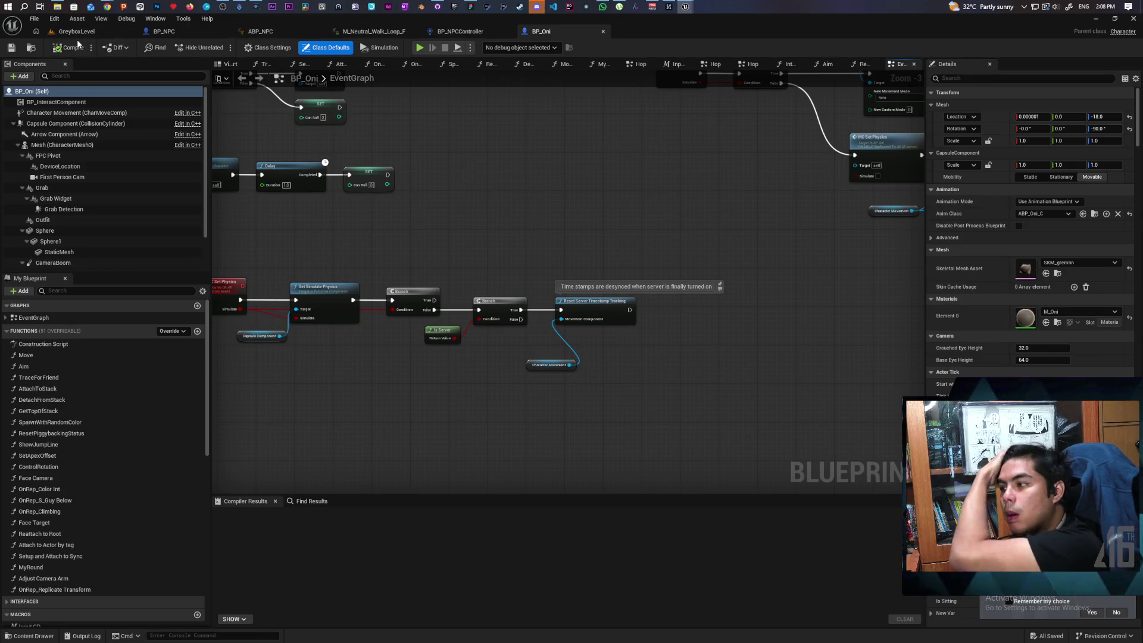
pyautogui.click(83, 32)
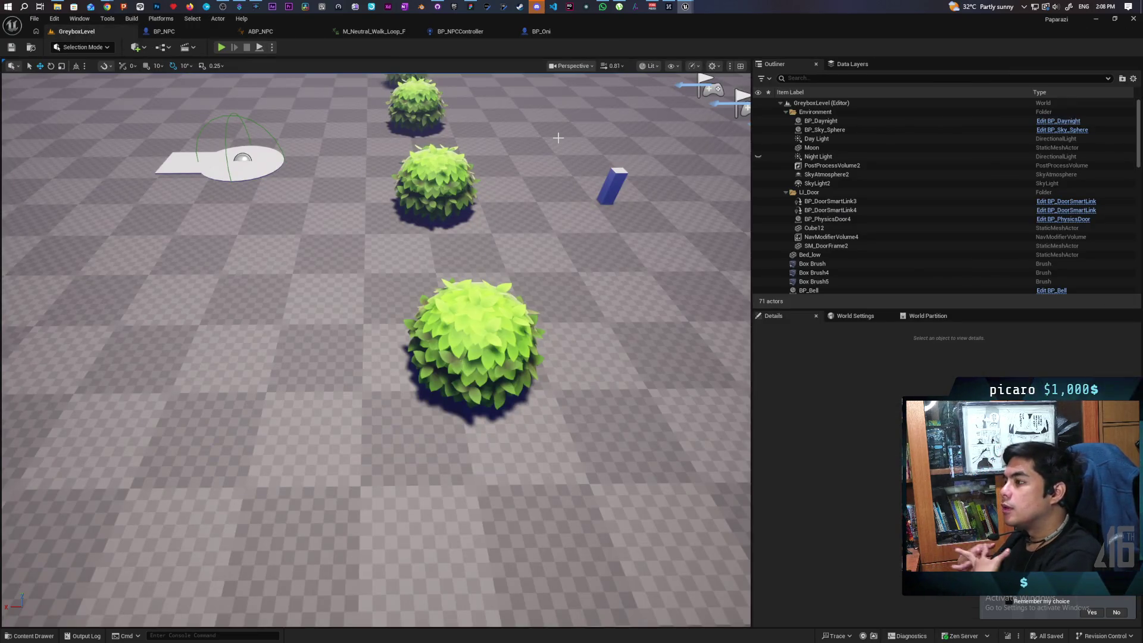
pyautogui.click(542, 31)
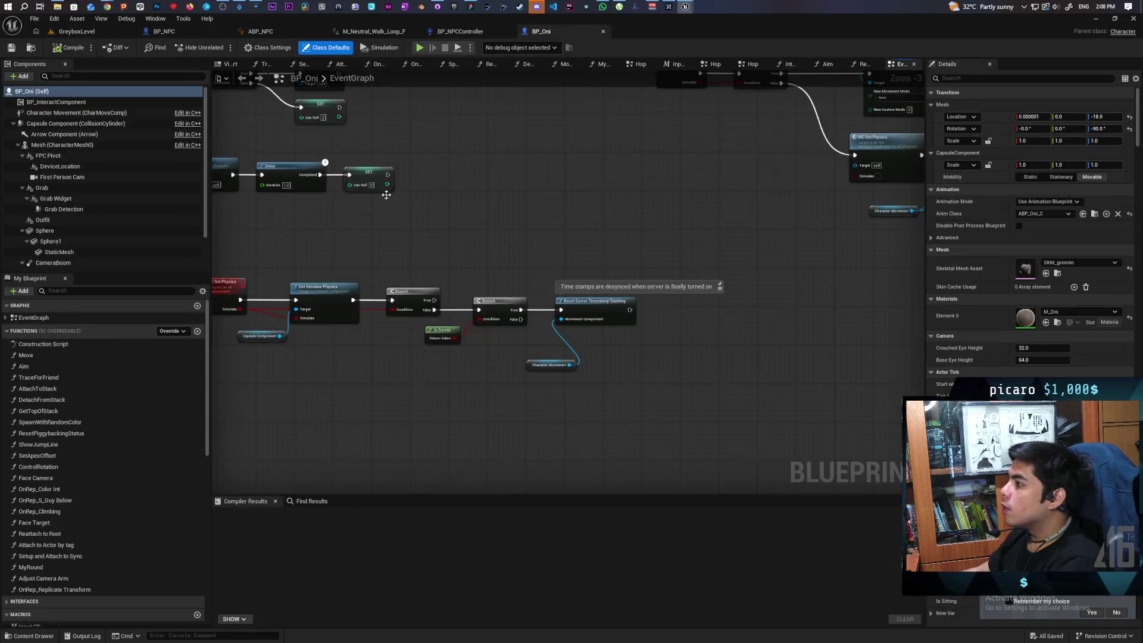
pyautogui.scroll(-4, 497, 218)
pyautogui.moveTo(496, 218)
pyautogui.mouseDown()
pyautogui.moveTo(489, 341)
pyautogui.moveTo(364, 324)
pyautogui.mouseUp()
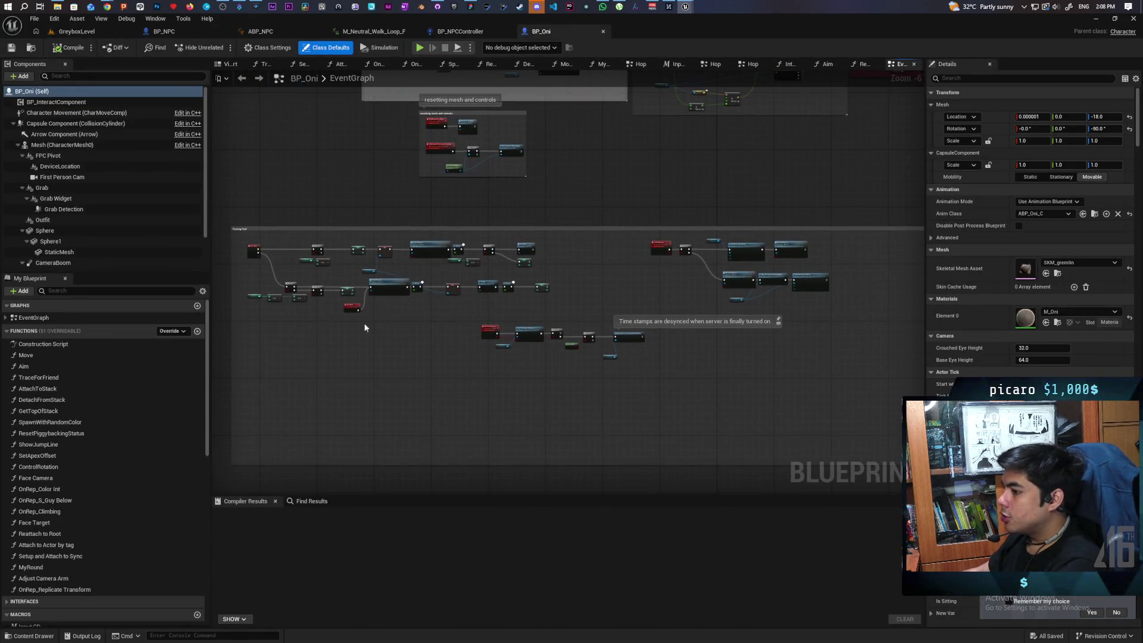
# Open the C_Interact component blueprint from BP_InteractComponent's context menu
pyautogui.click(60, 103)
pyautogui.rightClick(61, 105)
pyautogui.moveTo(126, 130)
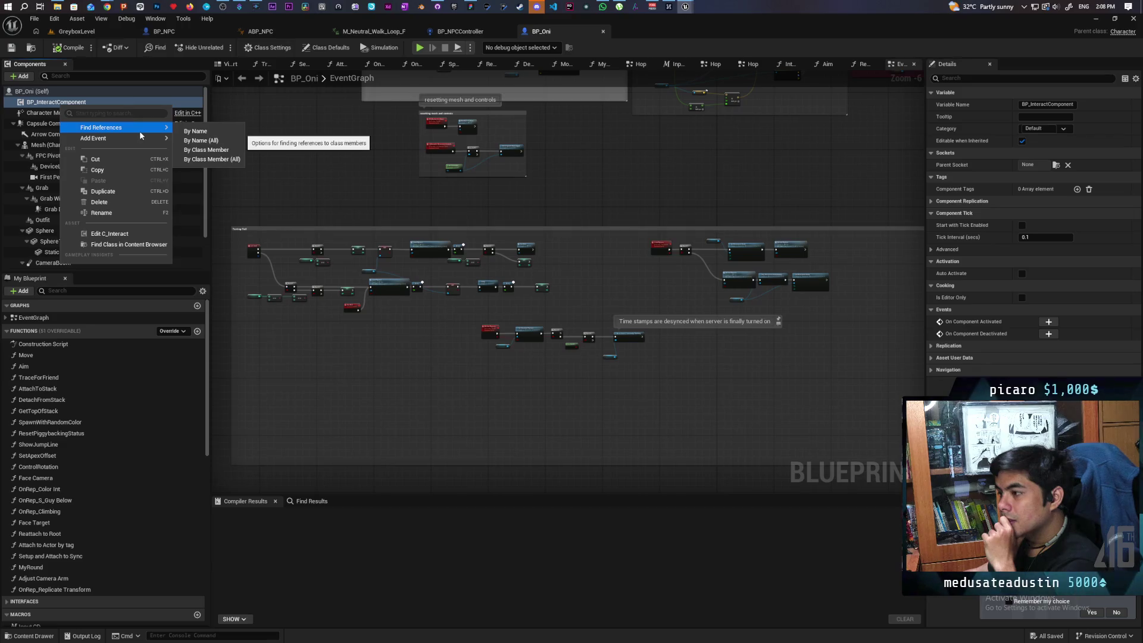
pyautogui.click(109, 234)
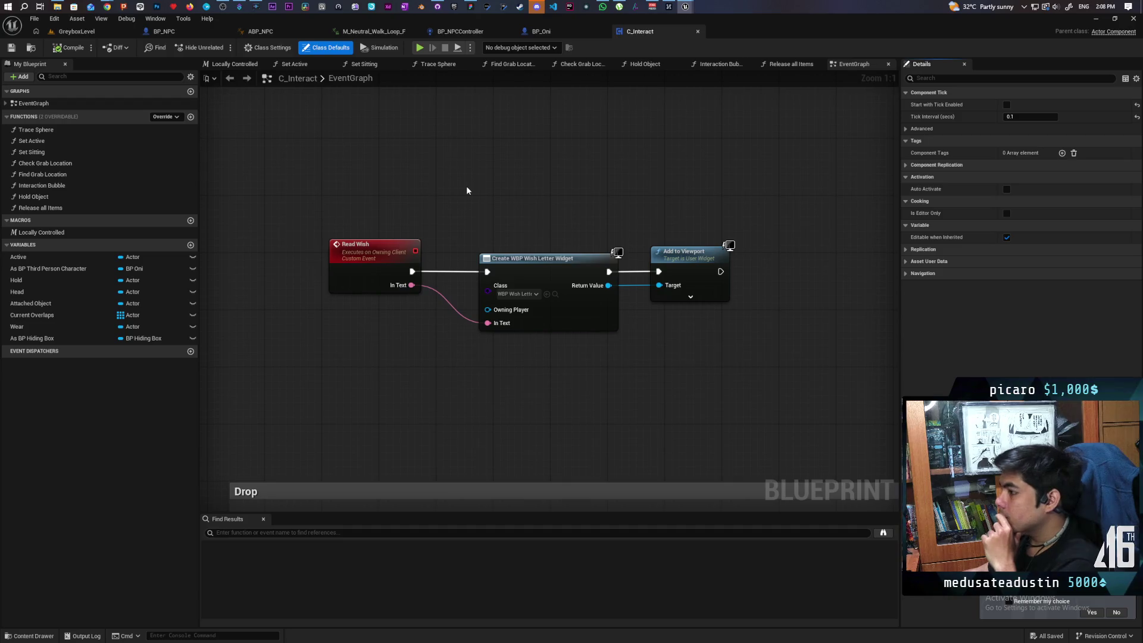
# Inspect the As BP Hiding Box variable's details and bring up its options
pyautogui.click(39, 341)
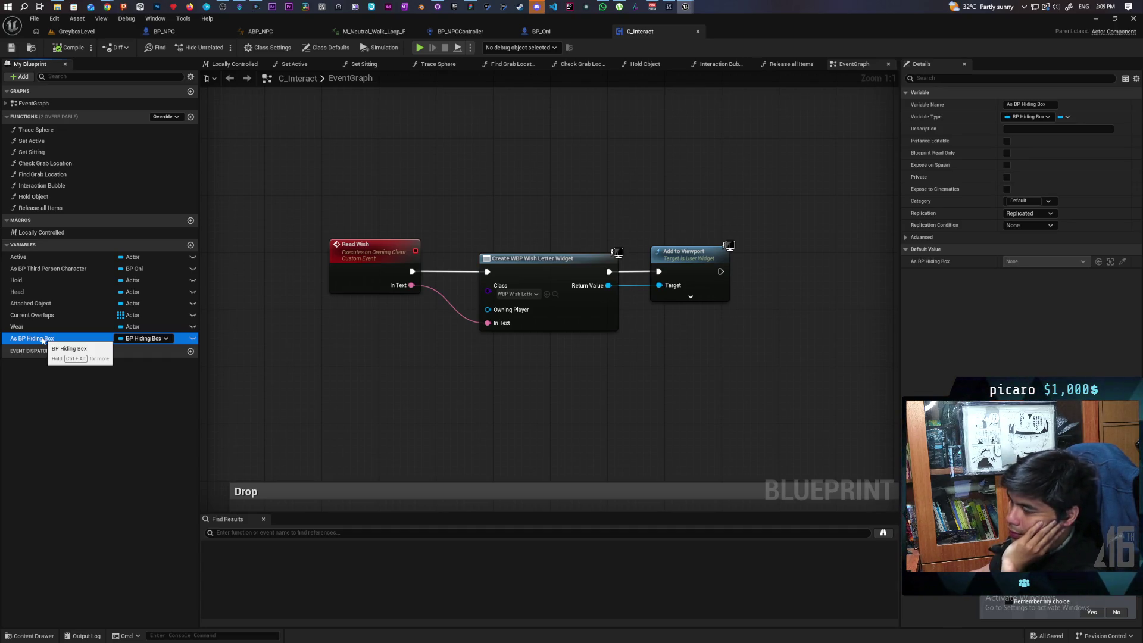
pyautogui.rightClick(43, 340)
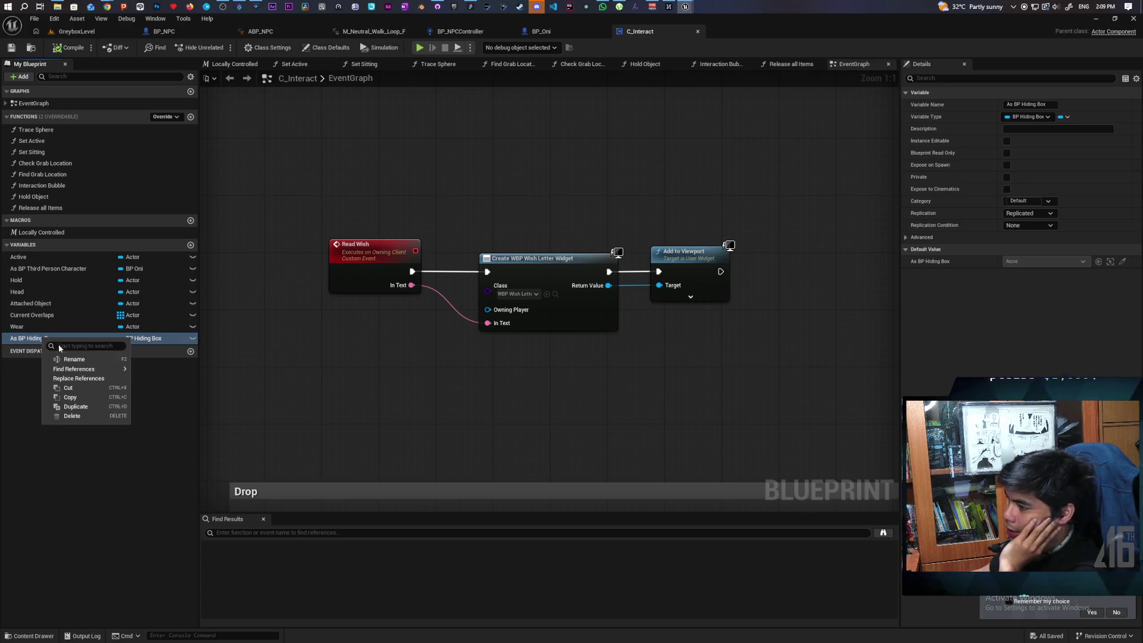
# Search all blueprints for As BP Hiding Box by name, then clear the empty results
pyautogui.moveTo(89, 370)
pyautogui.click(164, 384)
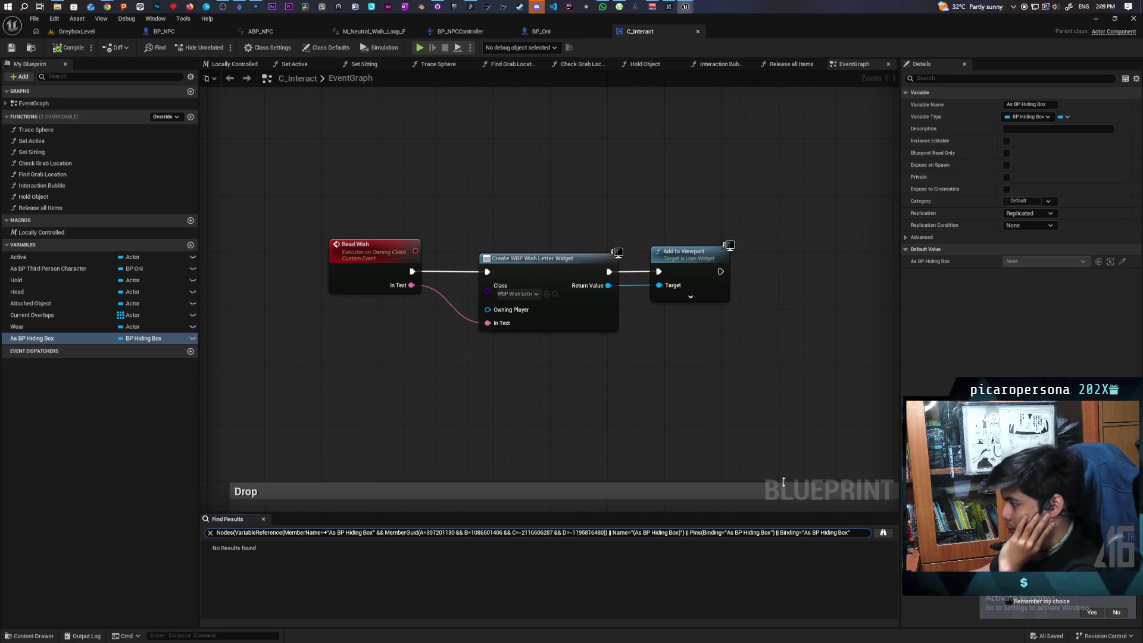
pyautogui.click(210, 533)
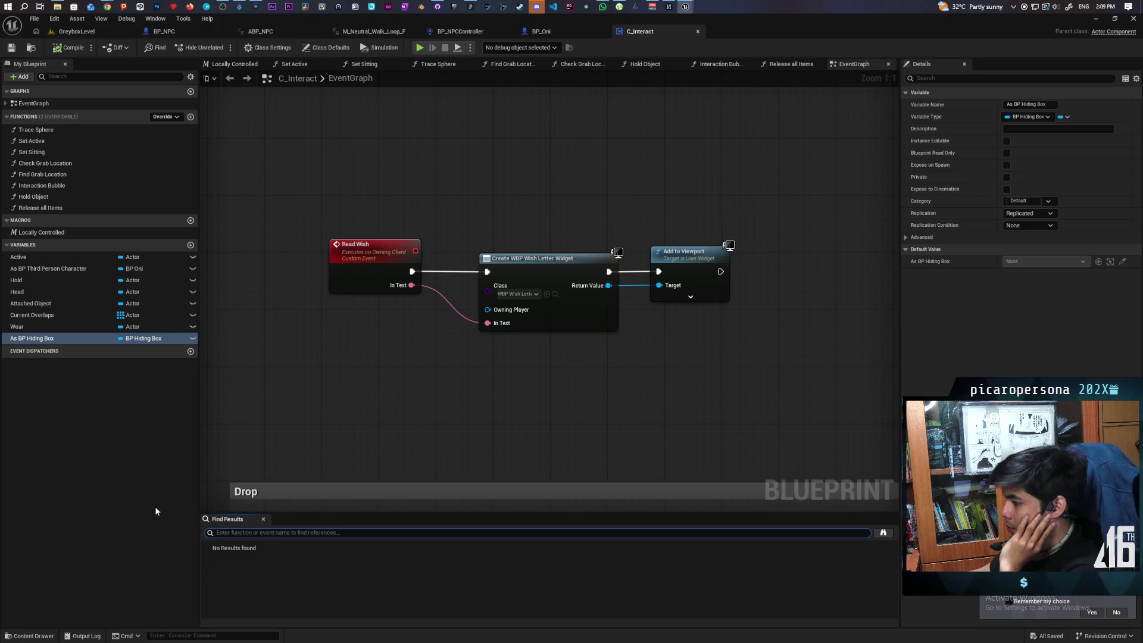
# Retry the search by class member and by name in this blueprint, then select the single match
pyautogui.rightClick(21, 338)
pyautogui.moveTo(85, 369)
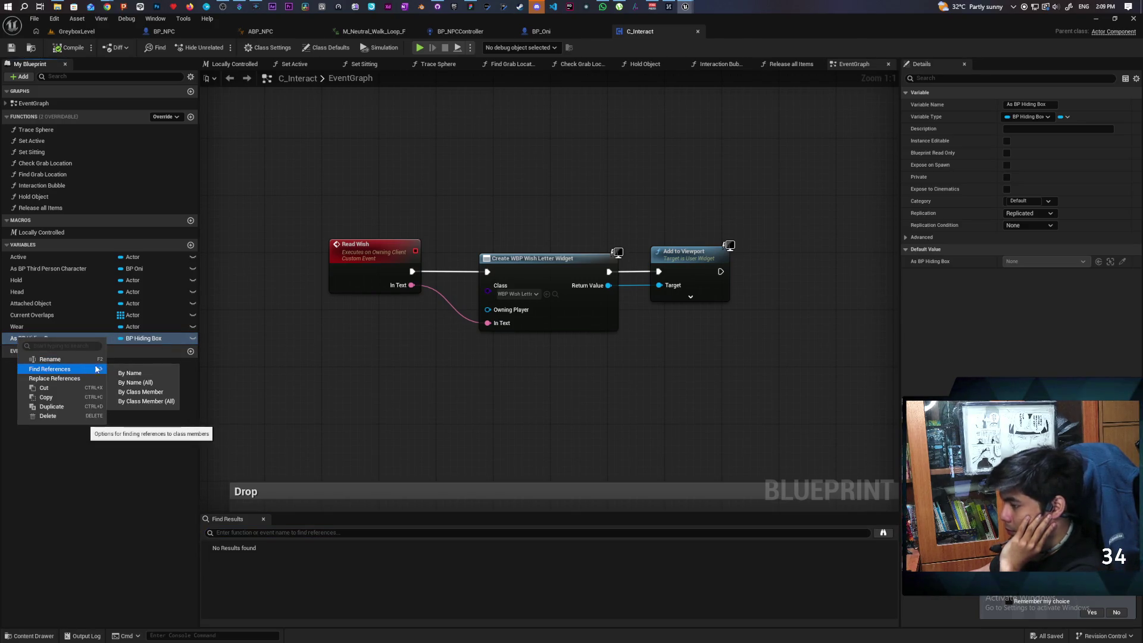
pyautogui.click(149, 394)
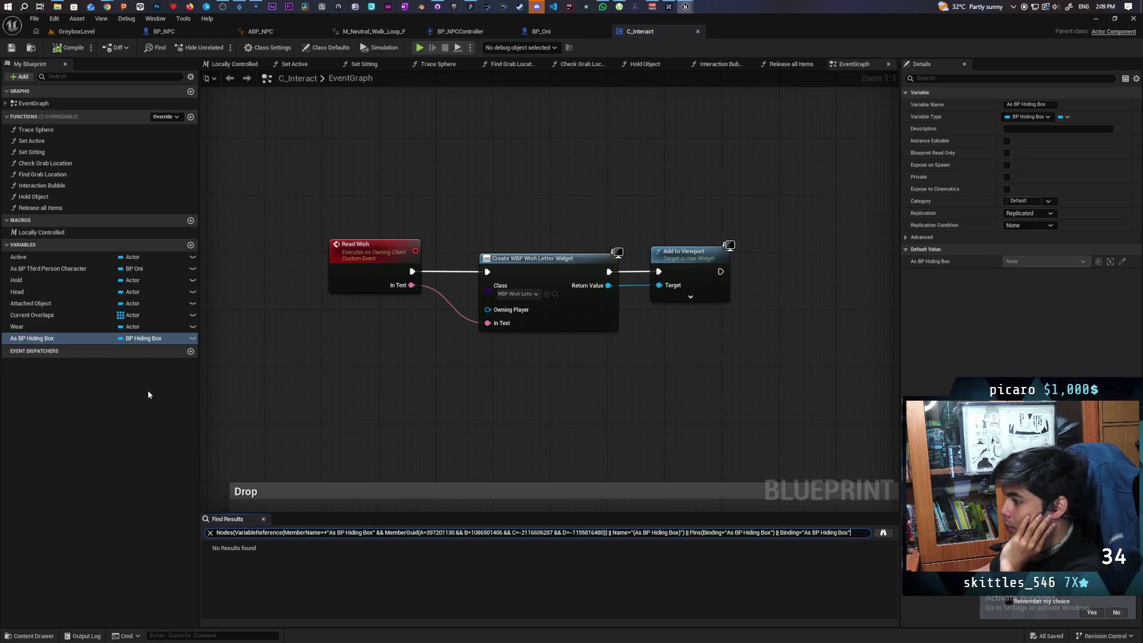
pyautogui.rightClick(28, 340)
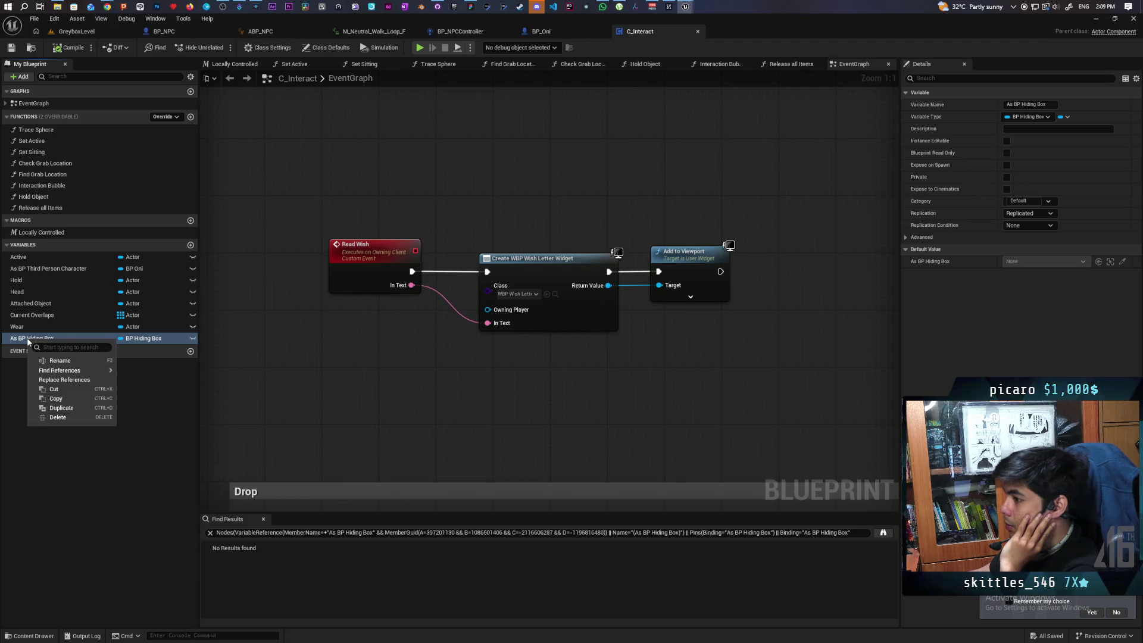
pyautogui.moveTo(57, 374)
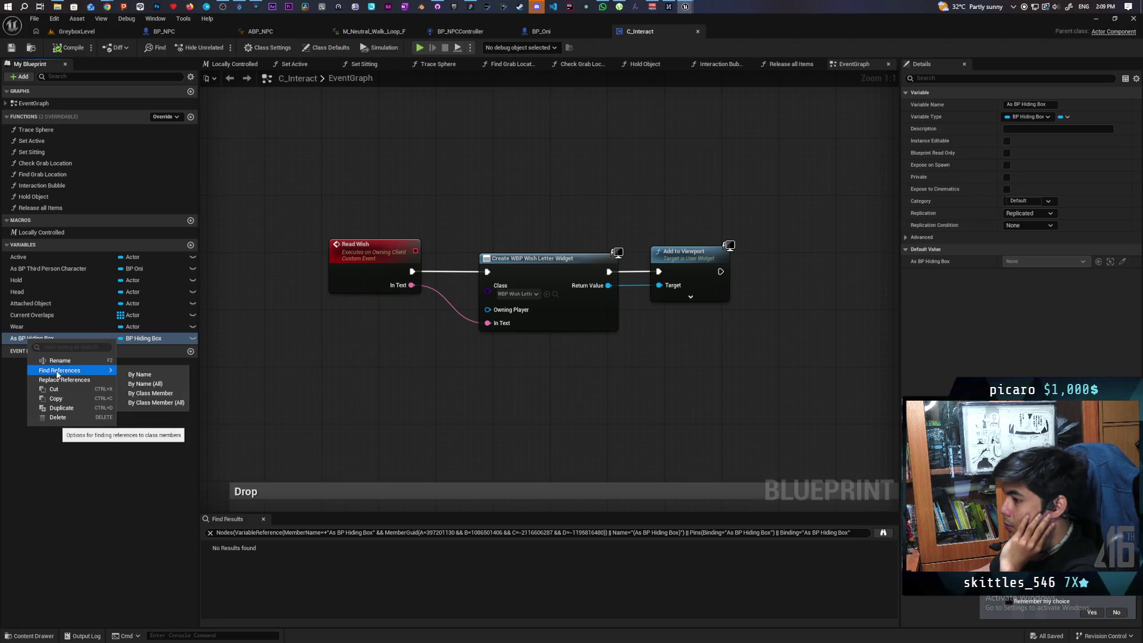
pyautogui.click(149, 379)
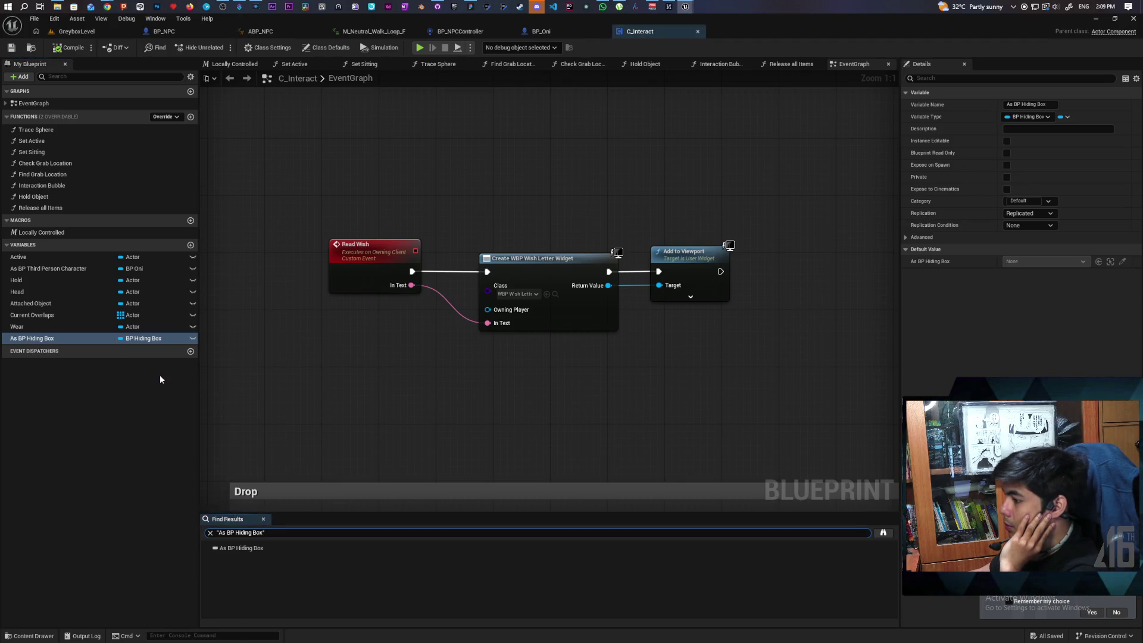
pyautogui.click(237, 549)
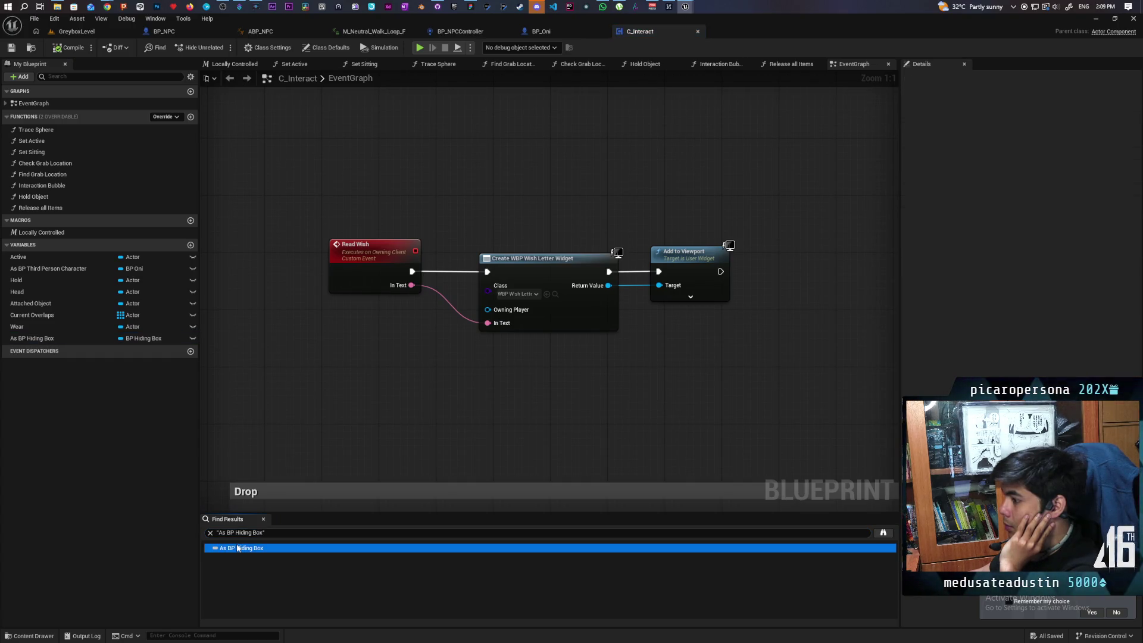